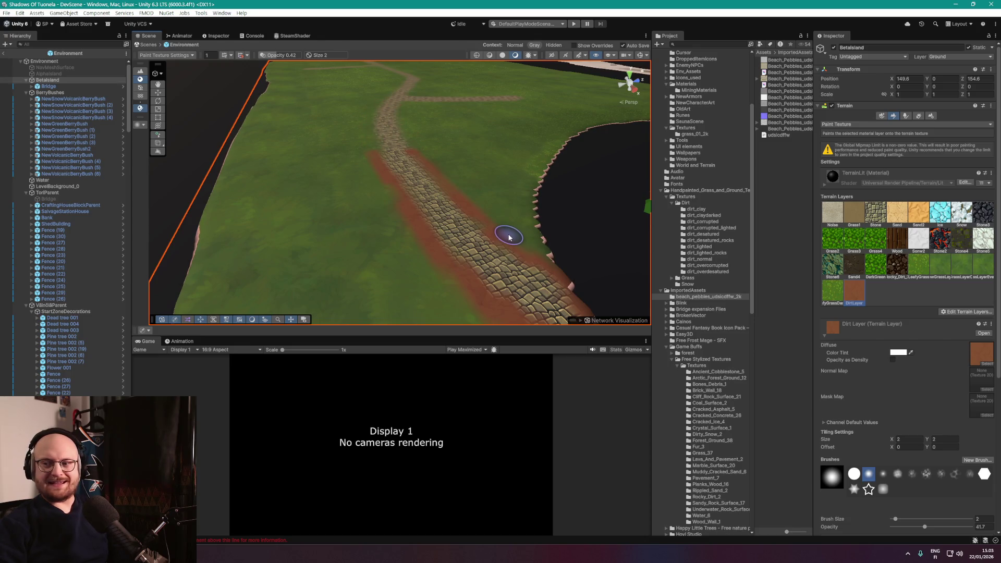
Undo the stray dirt paint beside the cobblestone road, then save the scene and the project.
{"action": "key", "text": "ctrl+z"}
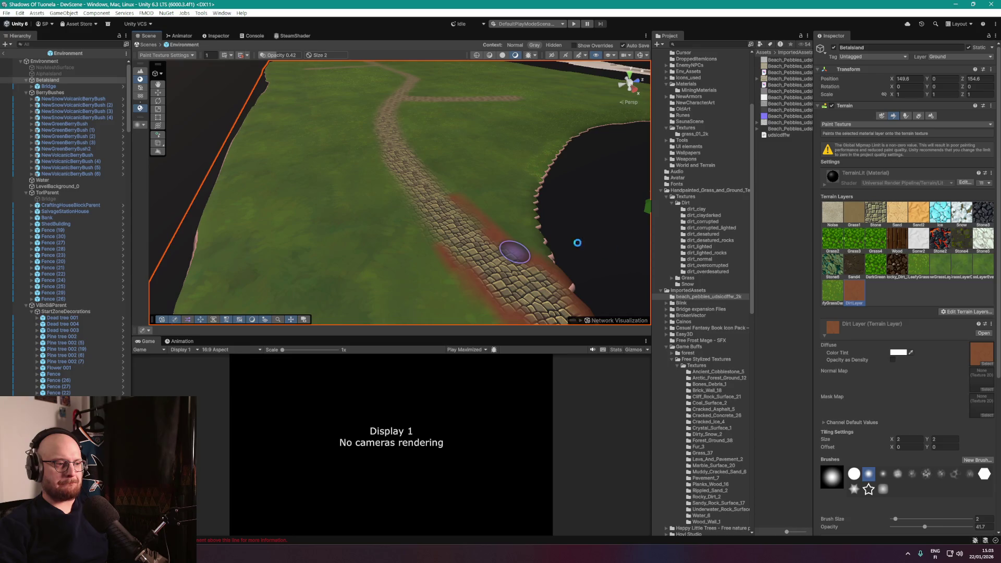
{"action": "mouse_move", "coordinate": [577, 242]}
{"action": "left_mouse_down"}
{"action": "mouse_move", "coordinate": [588, 217]}
{"action": "mouse_move", "coordinate": [477, 176]}
{"action": "mouse_move", "coordinate": [475, 219]}
{"action": "mouse_move", "coordinate": [324, 286]}
{"action": "left_mouse_up"}
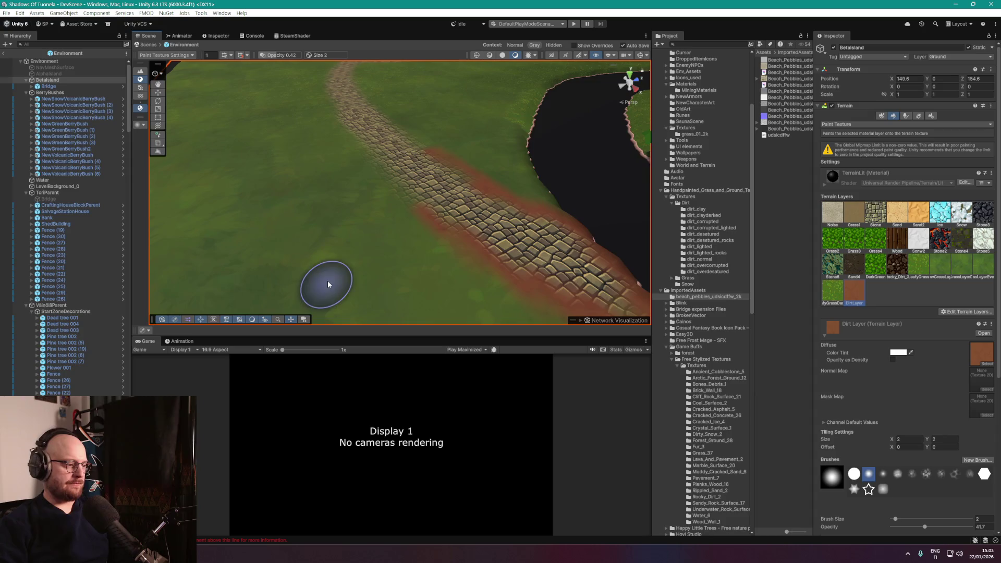
{"action": "left_click", "coordinate": [6, 12]}
{"action": "left_click", "coordinate": [20, 51]}
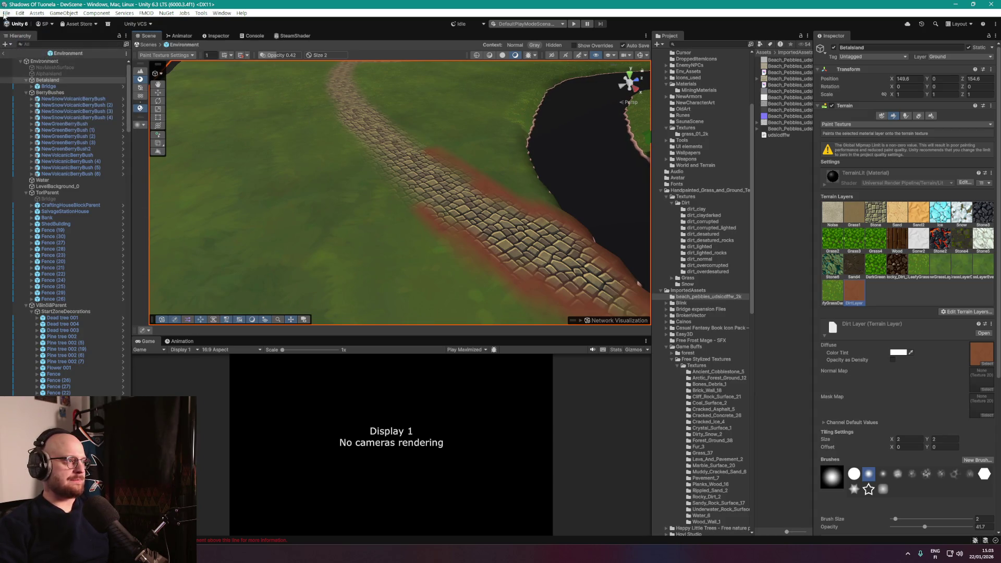
{"action": "left_click", "coordinate": [6, 12]}
{"action": "left_click", "coordinate": [29, 98]}
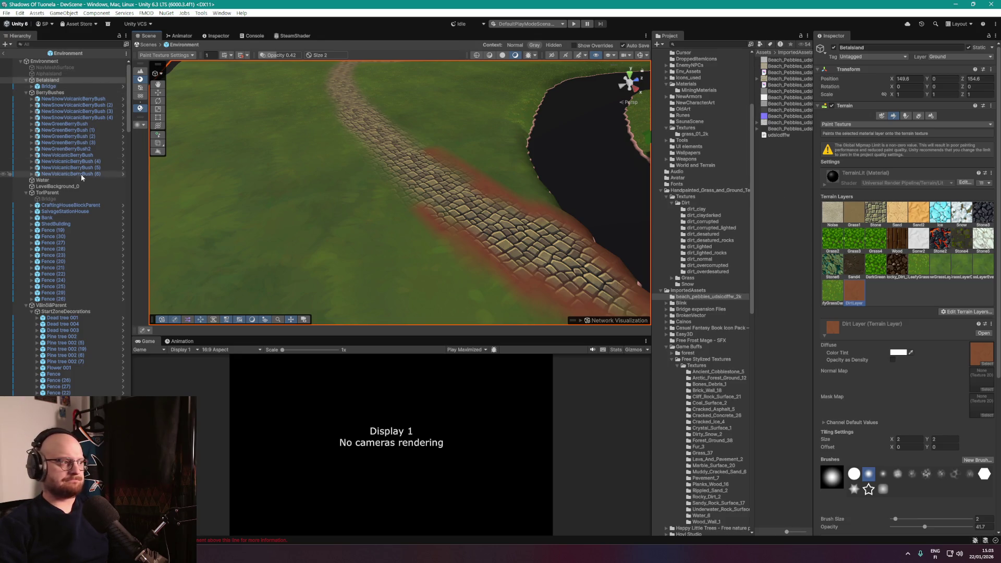
Open the InHouseTrigger script used by the SalvageStationHouse object.
{"action": "left_click", "coordinate": [58, 205]}
{"action": "left_click", "coordinate": [56, 212]}
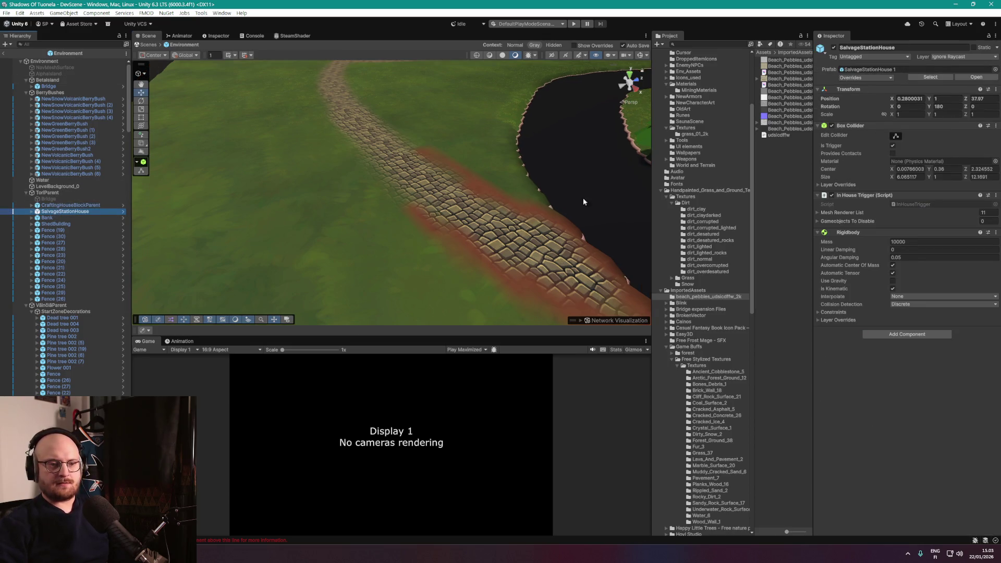
{"action": "left_click", "coordinate": [933, 204]}
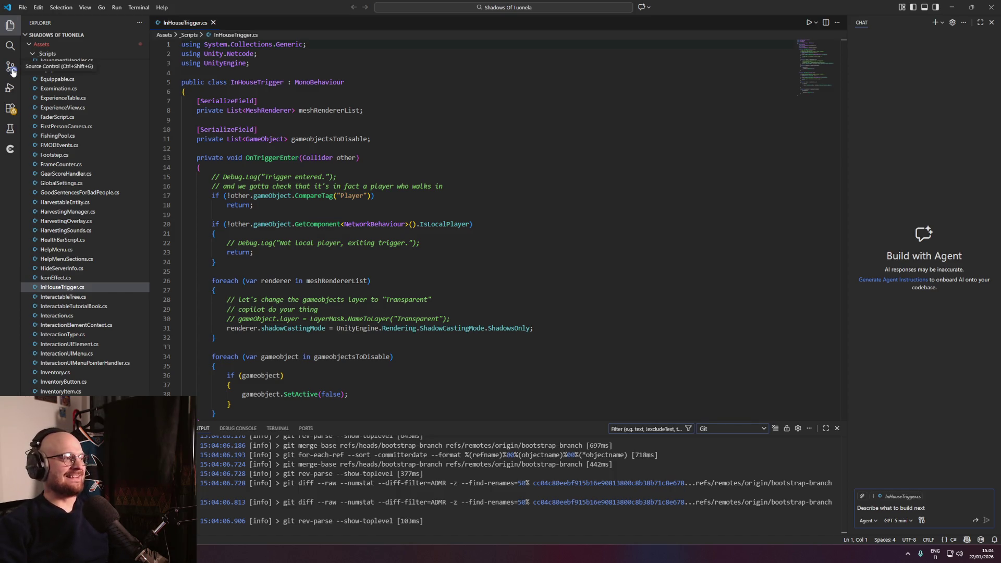
Commit all pending changes with the message 'imported a bunch of new ground textures. Started working on the expansion of betaislan'.
{"action": "left_click", "coordinate": [11, 68]}
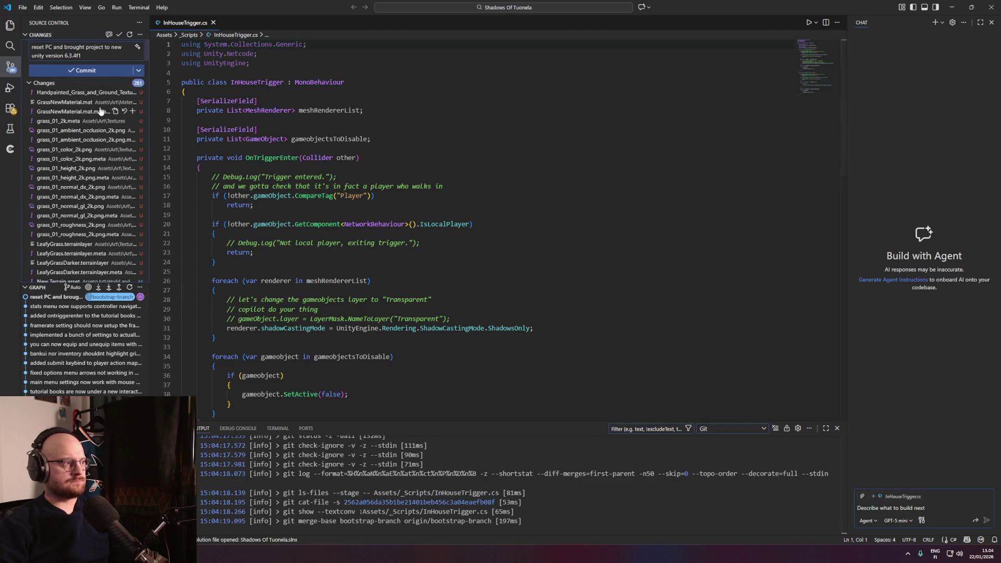
{"action": "scroll", "coordinate": [93, 219], "scroll_direction": "down", "scroll_amount": 3}
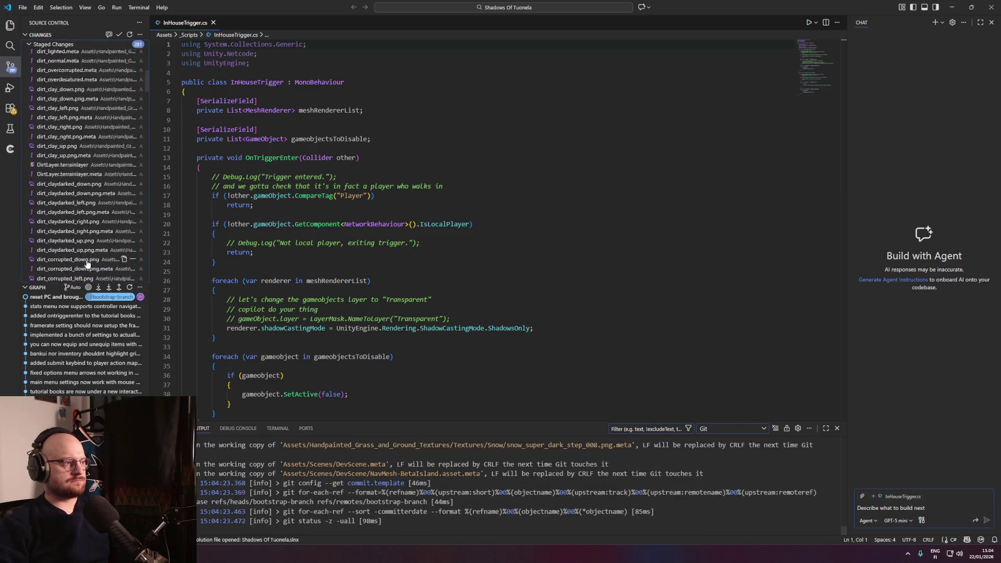
{"action": "scroll", "coordinate": [88, 260], "scroll_direction": "up", "scroll_amount": 3}
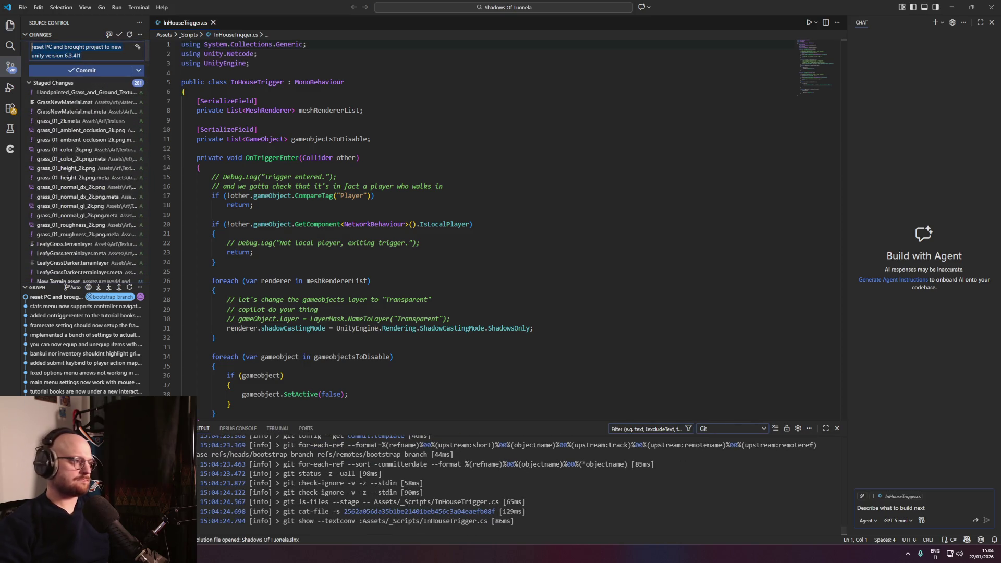
{"action": "key", "text": "ctrl+a"}
{"action": "type", "text": "imported a bunch o"}
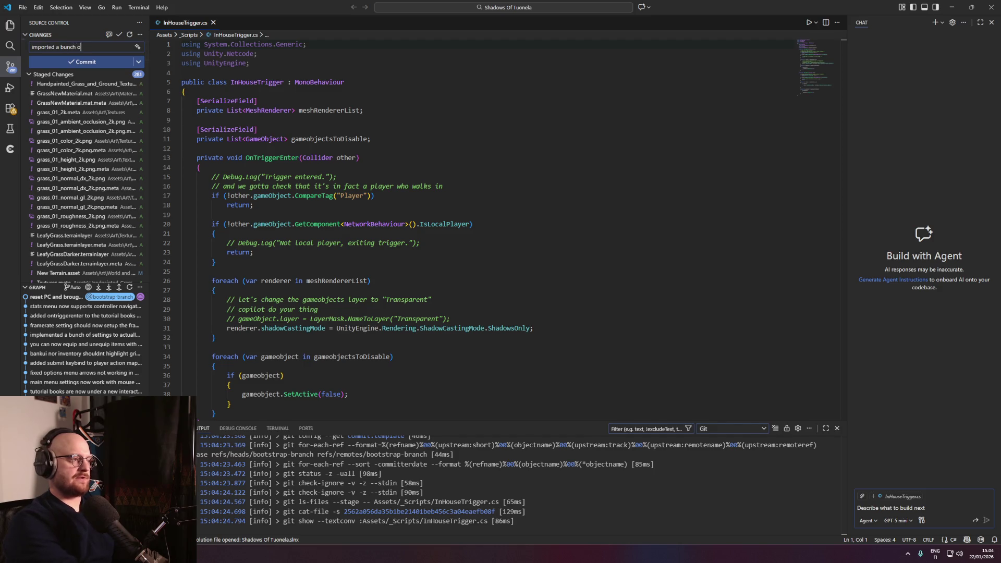
{"action": "type", "text": "f new groud"}
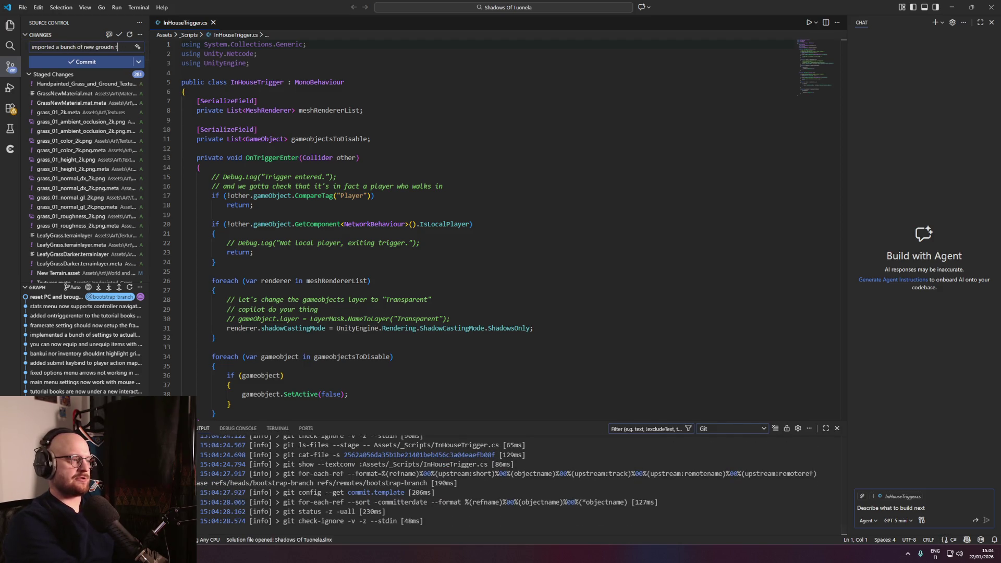
{"action": "key", "text": "BackSpace"}
{"action": "type", "text": "nd textures. S"}
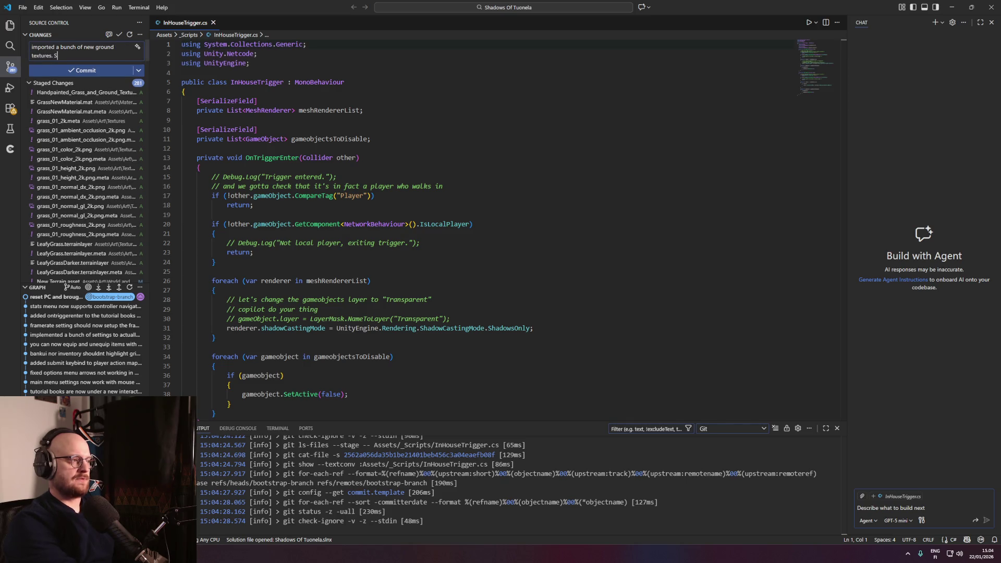
{"action": "type", "text": "tarted working on the e"}
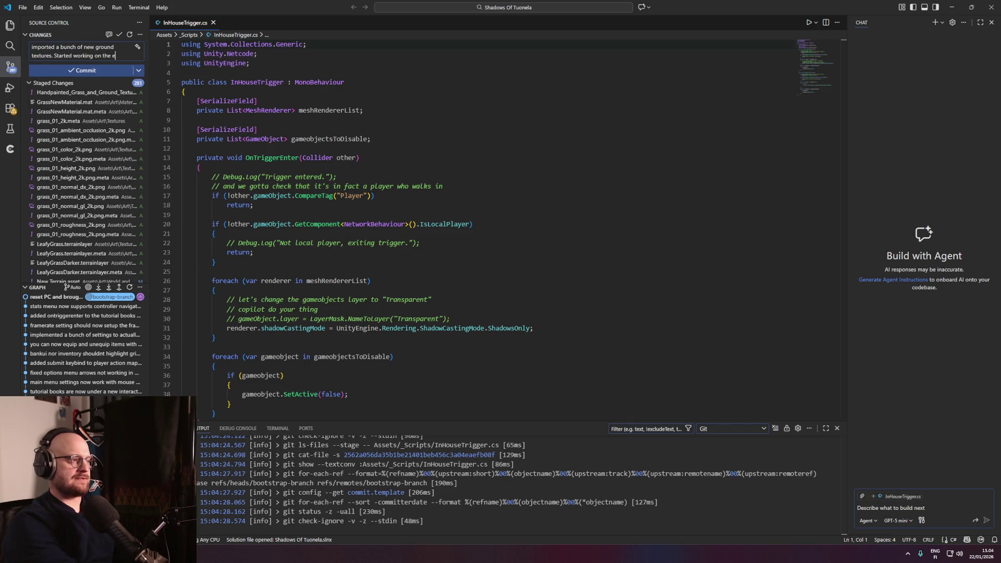
{"action": "type", "text": "xpansion of betaisland"}
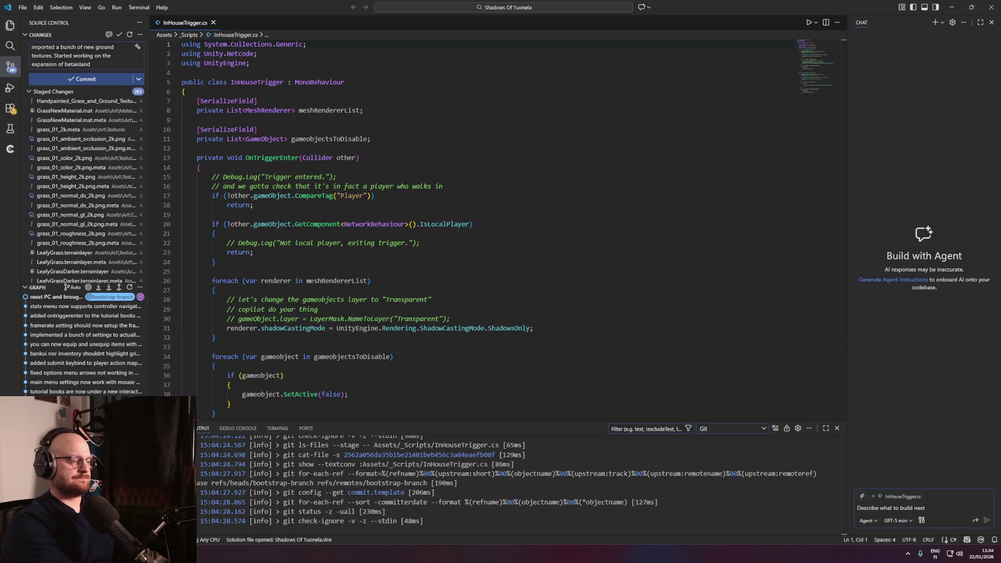
{"action": "left_click", "coordinate": [117, 79]}
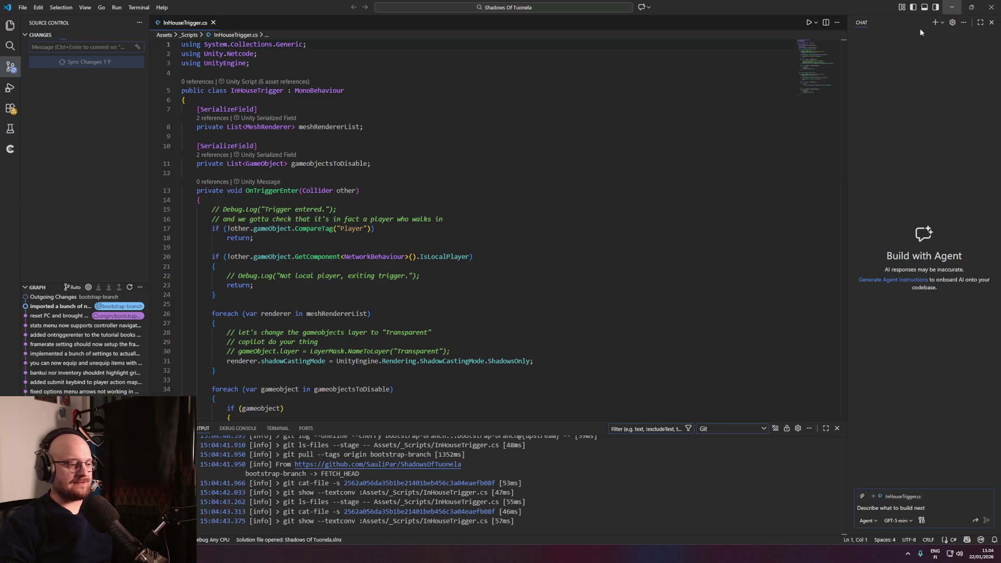
Return to Unity's terrain scene after briefly checking the ChatGPT height-blending answer.
{"action": "left_click", "coordinate": [955, 8]}
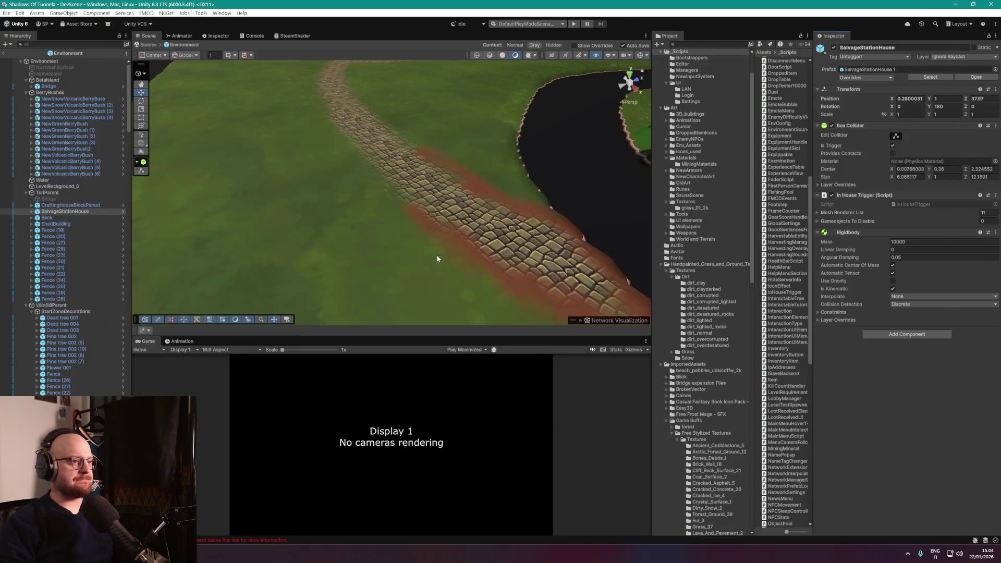
{"action": "mouse_move", "coordinate": [574, 230]}
{"action": "left_mouse_down"}
{"action": "mouse_move", "coordinate": [594, 223]}
{"action": "mouse_move", "coordinate": [456, 213]}
{"action": "mouse_move", "coordinate": [550, 217]}
{"action": "mouse_move", "coordinate": [619, 196]}
{"action": "left_mouse_up"}
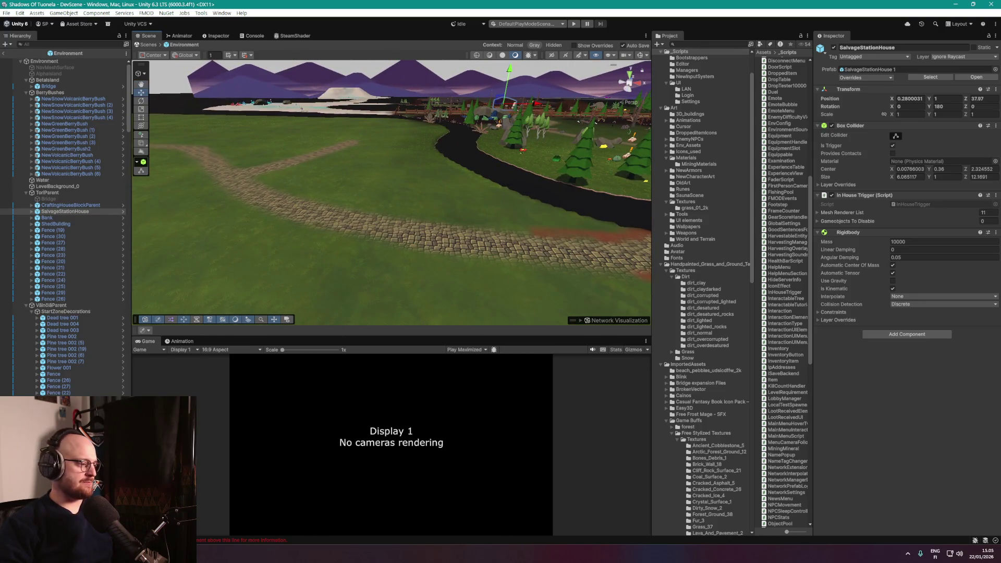
{"action": "key", "text": "alt+Tab"}
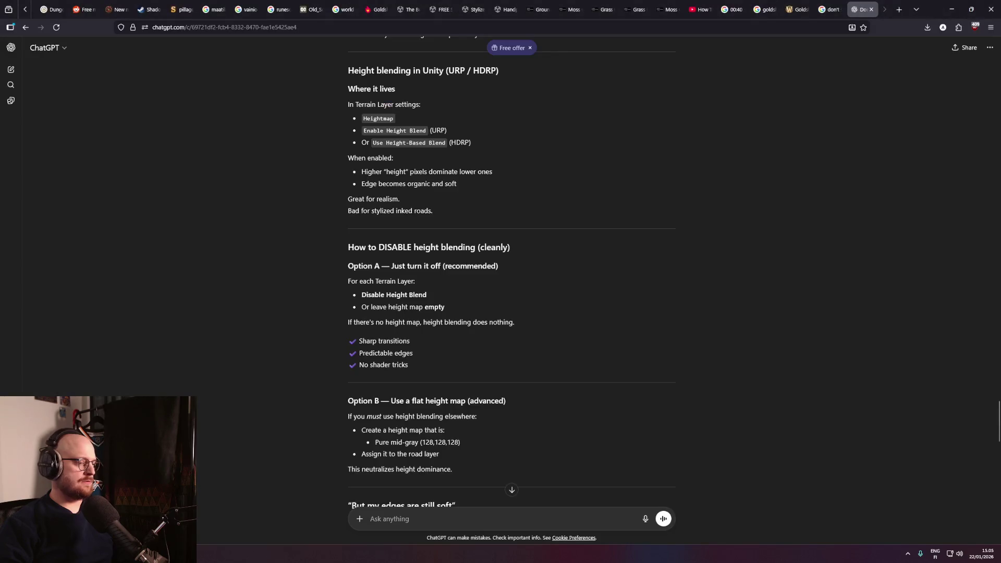
{"action": "left_click", "coordinate": [949, 8]}
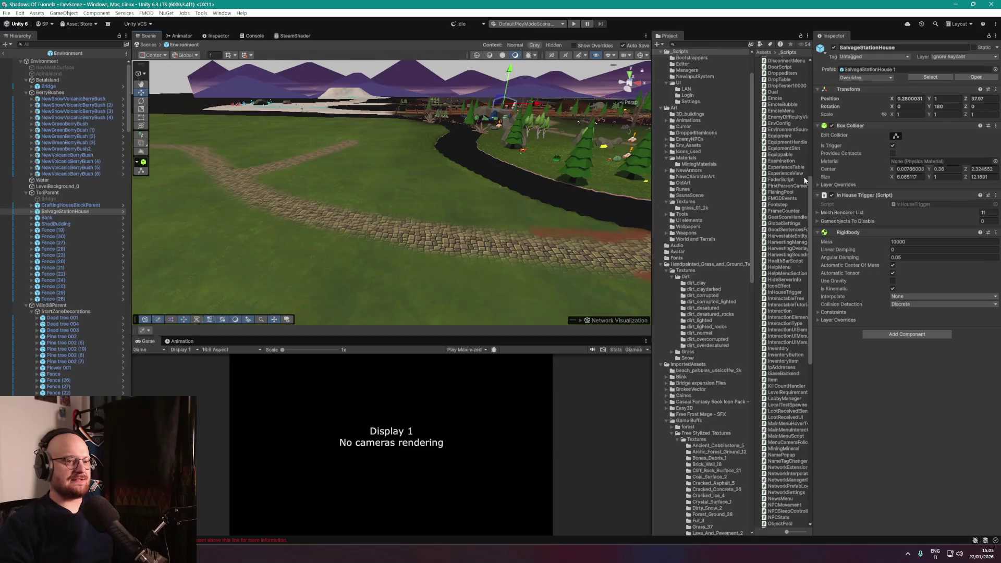
Select the Betaisland terrain and its Leafy Grass paint layer.
{"action": "left_click", "coordinate": [46, 79]}
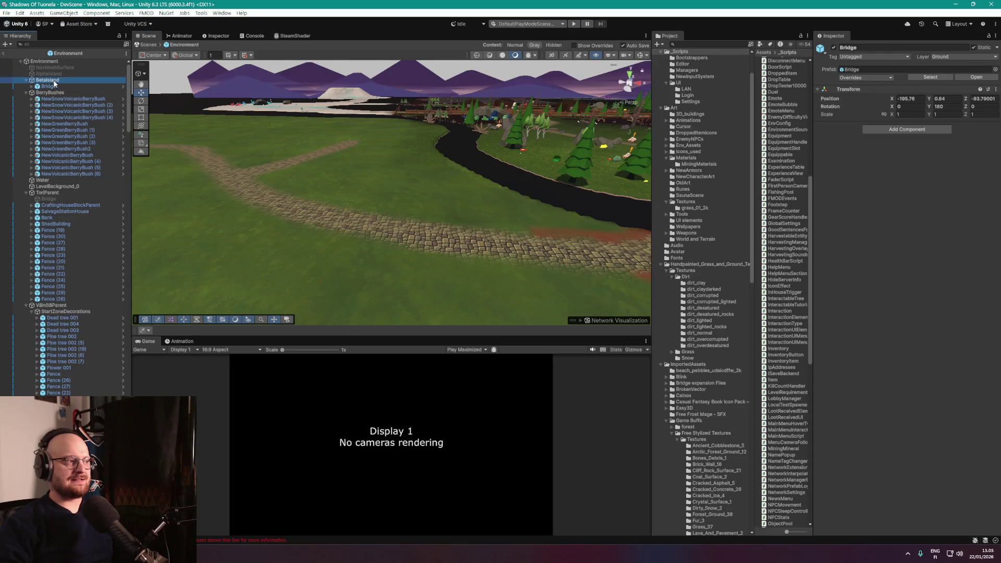
{"action": "mouse_move", "coordinate": [386, 223]}
{"action": "left_mouse_down"}
{"action": "mouse_move", "coordinate": [311, 194]}
{"action": "mouse_move", "coordinate": [259, 198]}
{"action": "left_mouse_up"}
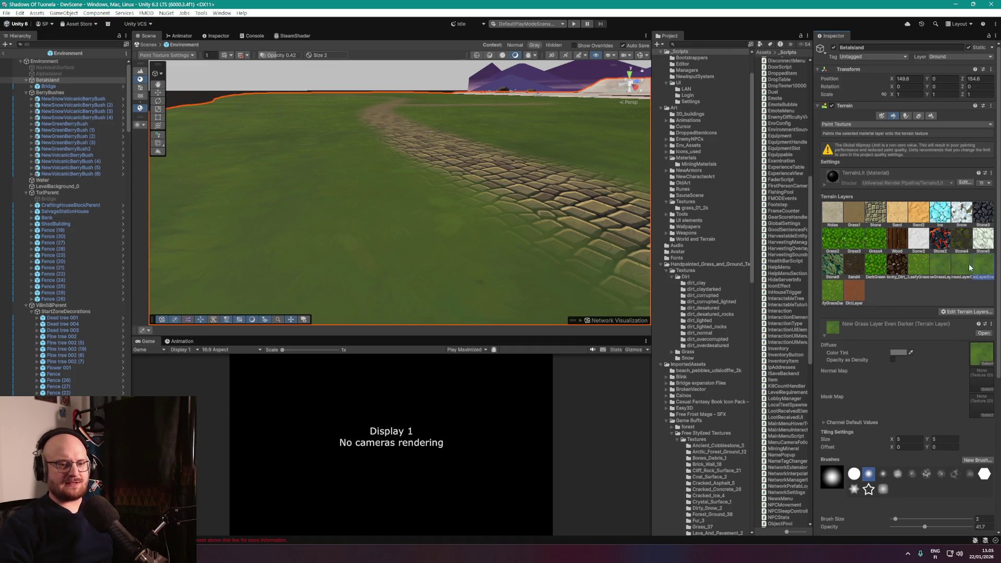
{"action": "left_click", "coordinate": [917, 265]}
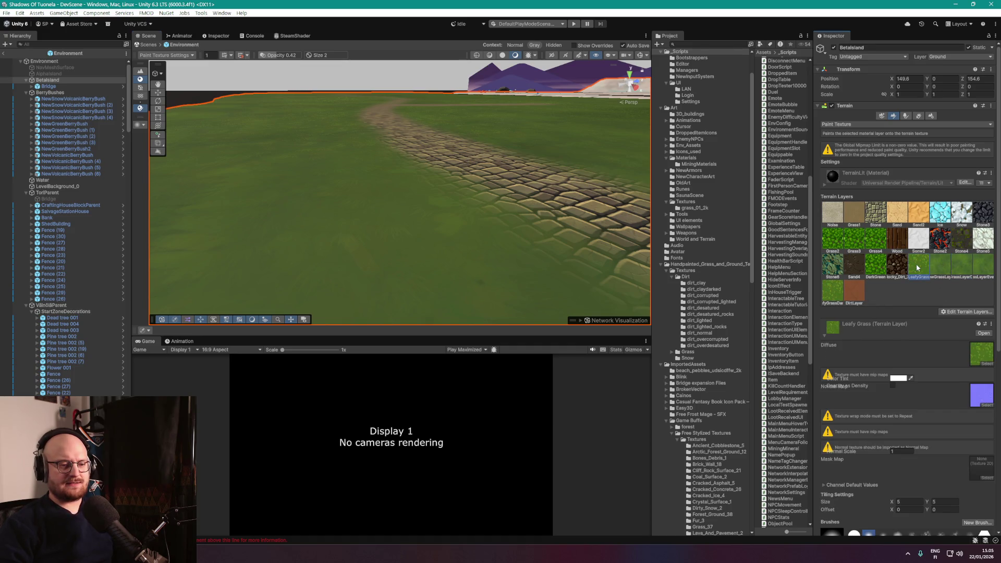
{"action": "left_click", "coordinate": [964, 312]}
{"action": "left_click", "coordinate": [912, 294]}
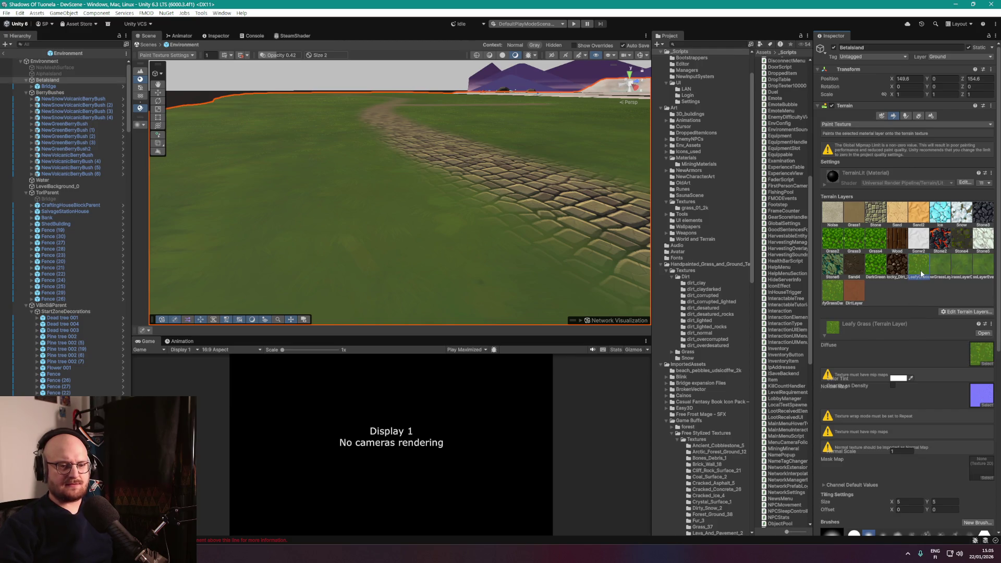
{"action": "scroll", "coordinate": [918, 290], "scroll_direction": "down", "scroll_amount": 1}
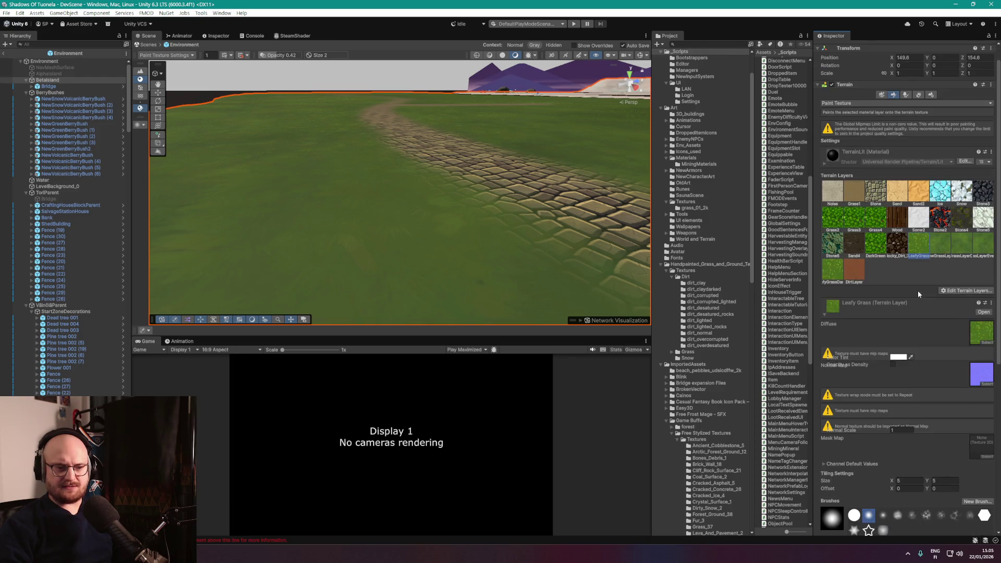
{"action": "left_click", "coordinate": [964, 290]}
{"action": "left_click", "coordinate": [940, 265]}
Widen the Inspector to review the Leafy Grass layer settings and texture warnings.
{"action": "scroll", "coordinate": [912, 273], "scroll_direction": "down", "scroll_amount": 3}
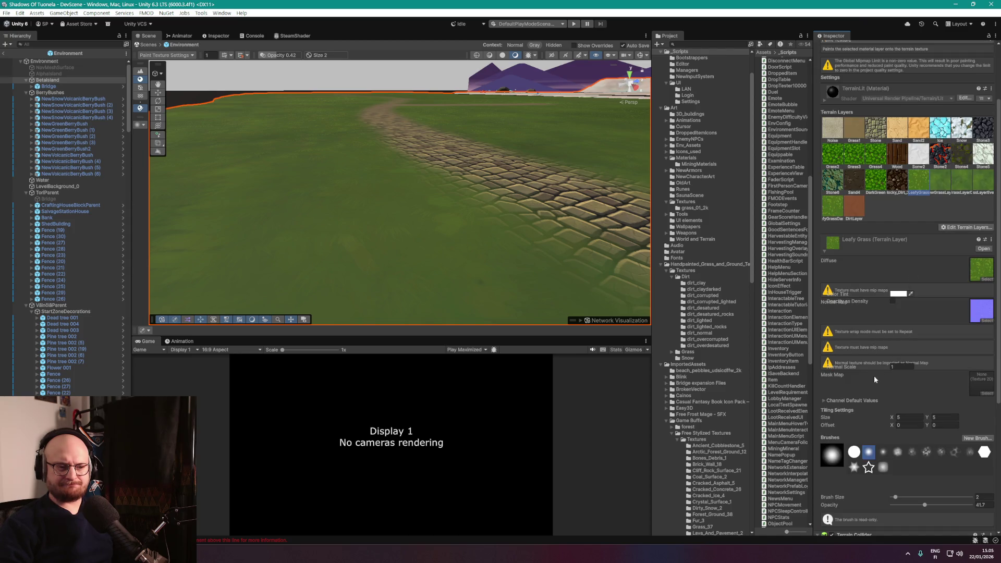
{"action": "scroll", "coordinate": [865, 386], "scroll_direction": "down", "scroll_amount": 1}
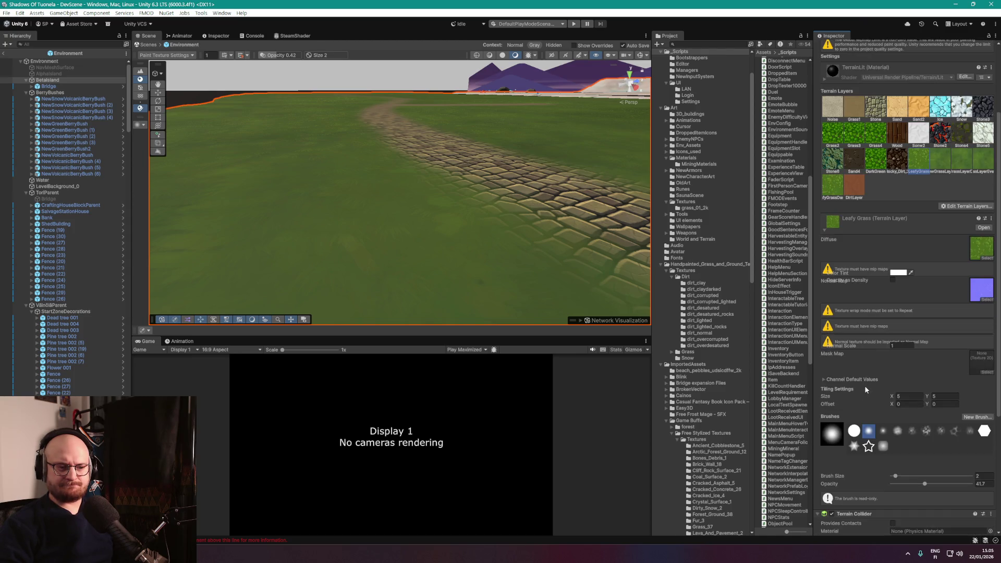
{"action": "scroll", "coordinate": [864, 385], "scroll_direction": "down", "scroll_amount": 1}
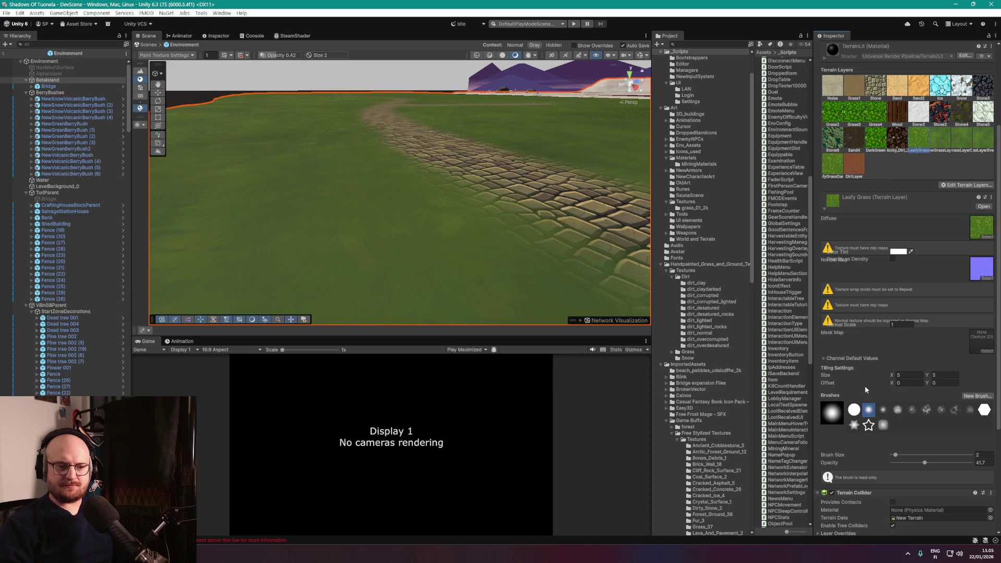
{"action": "scroll", "coordinate": [863, 264], "scroll_direction": "down", "scroll_amount": 1}
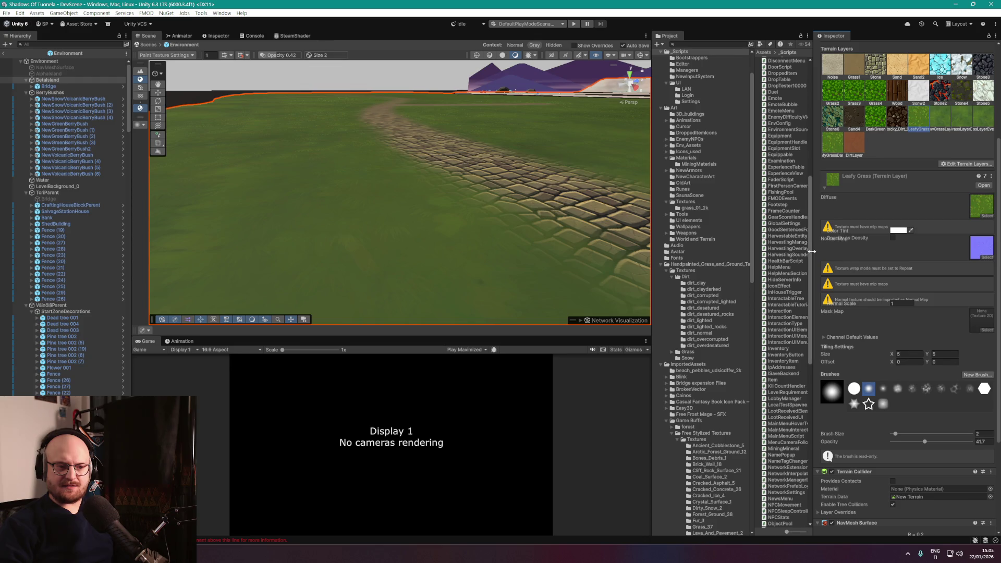
{"action": "left_click_drag", "start_coordinate": [813, 259], "coordinate": [695, 260]}
{"action": "scroll", "coordinate": [803, 343], "scroll_direction": "down", "scroll_amount": 1}
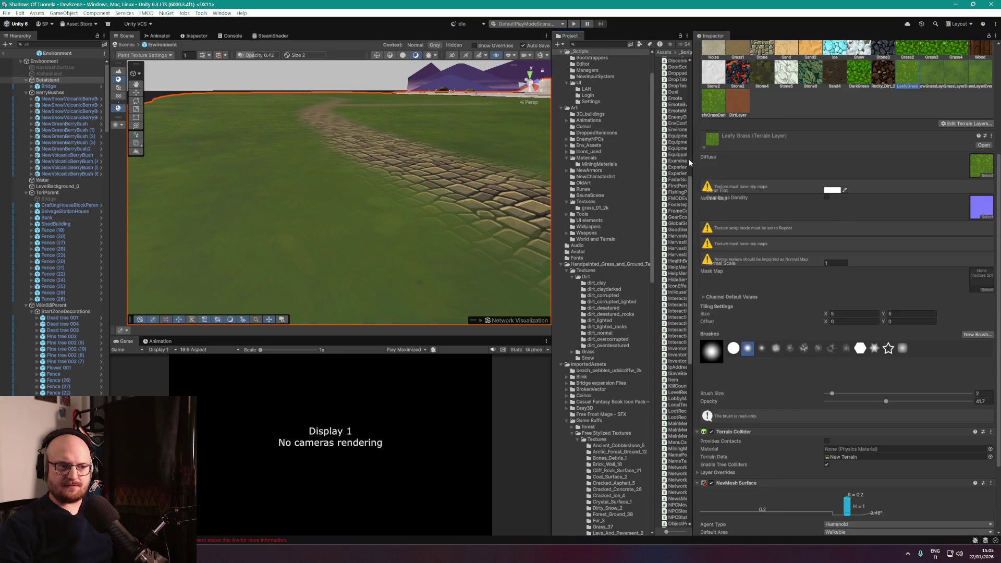
Open the Select Texture 2D picker for the Leafy Grass Mask Map, currently set to None.
{"action": "left_click", "coordinate": [704, 148]}
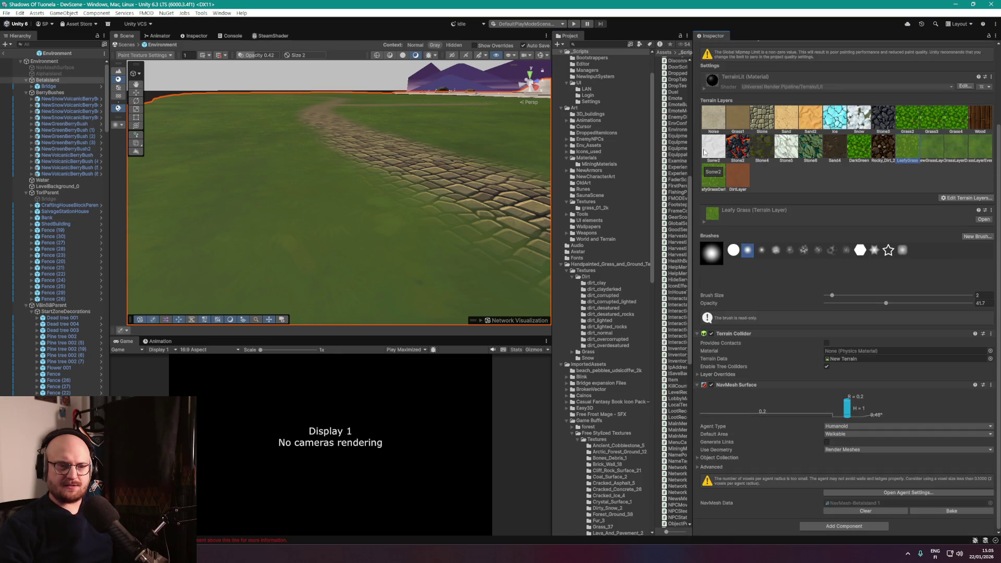
{"action": "left_click", "coordinate": [704, 223]}
{"action": "scroll", "coordinate": [704, 224], "scroll_direction": "down", "scroll_amount": 2}
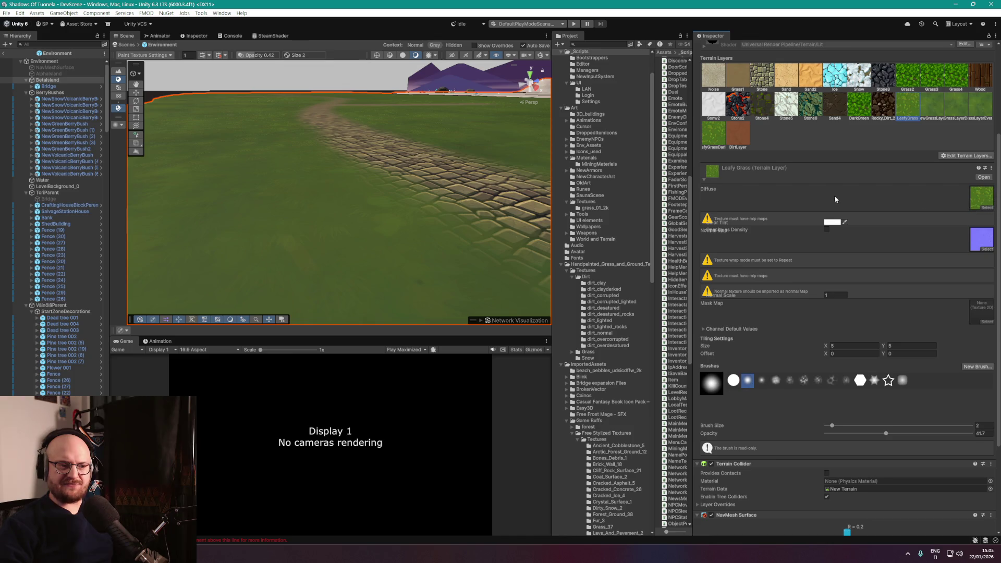
{"action": "scroll", "coordinate": [771, 240], "scroll_direction": "down", "scroll_amount": 1}
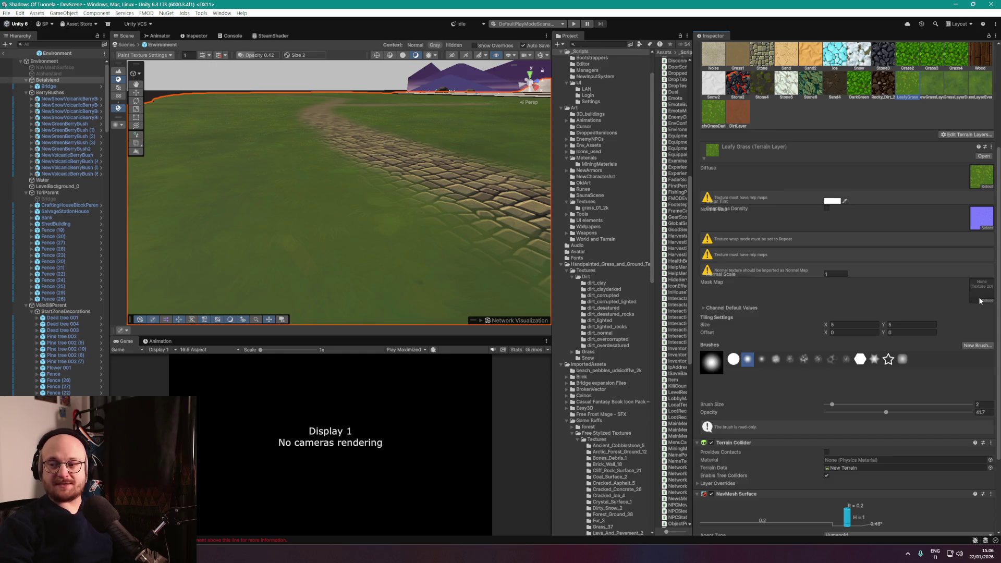
{"action": "left_click", "coordinate": [989, 301]}
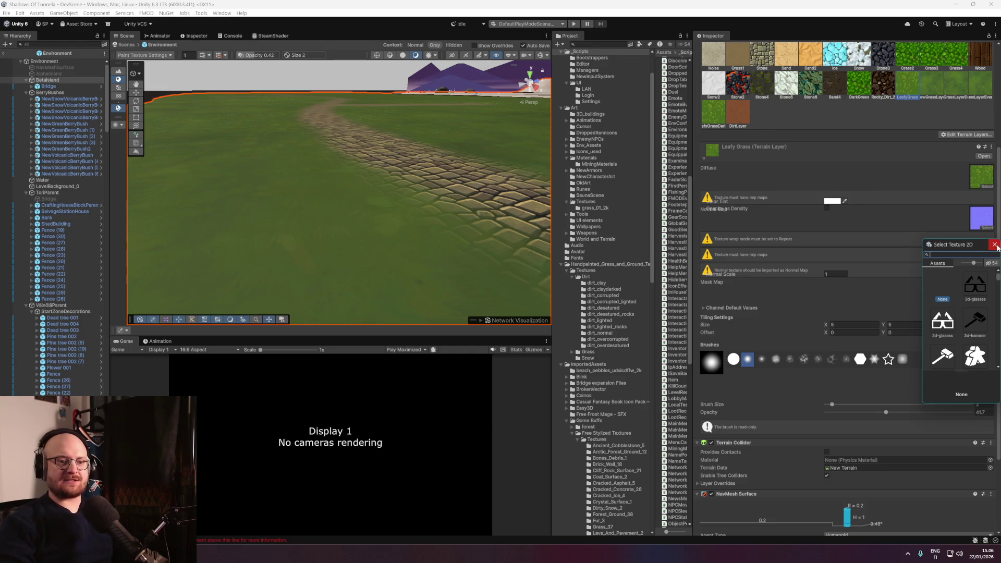
Reopen the Leafy Grass mask-map picker and filter it to grass_01.
{"action": "left_click", "coordinate": [994, 245]}
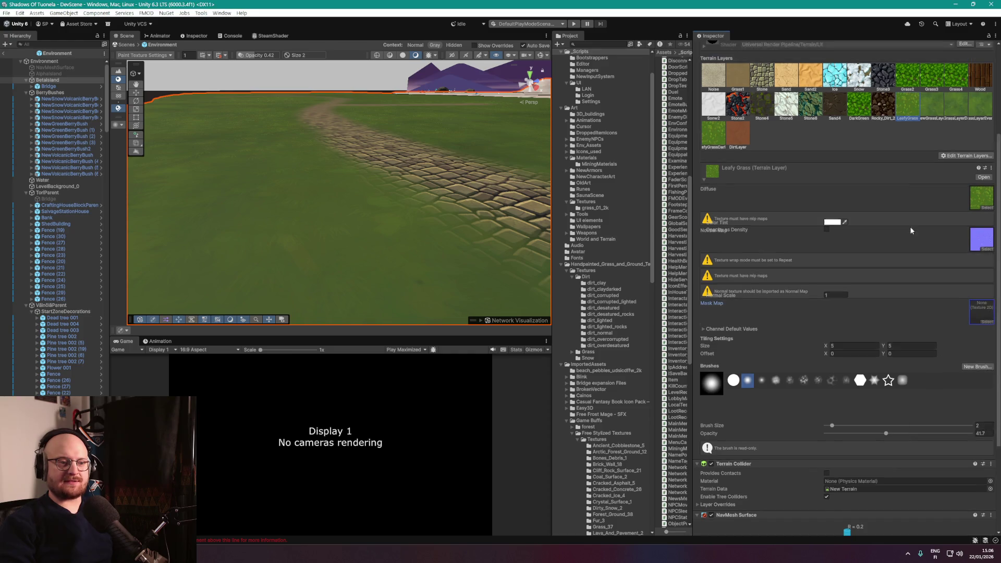
{"action": "scroll", "coordinate": [933, 203], "scroll_direction": "up", "scroll_amount": 2}
{"action": "left_click", "coordinate": [978, 224]}
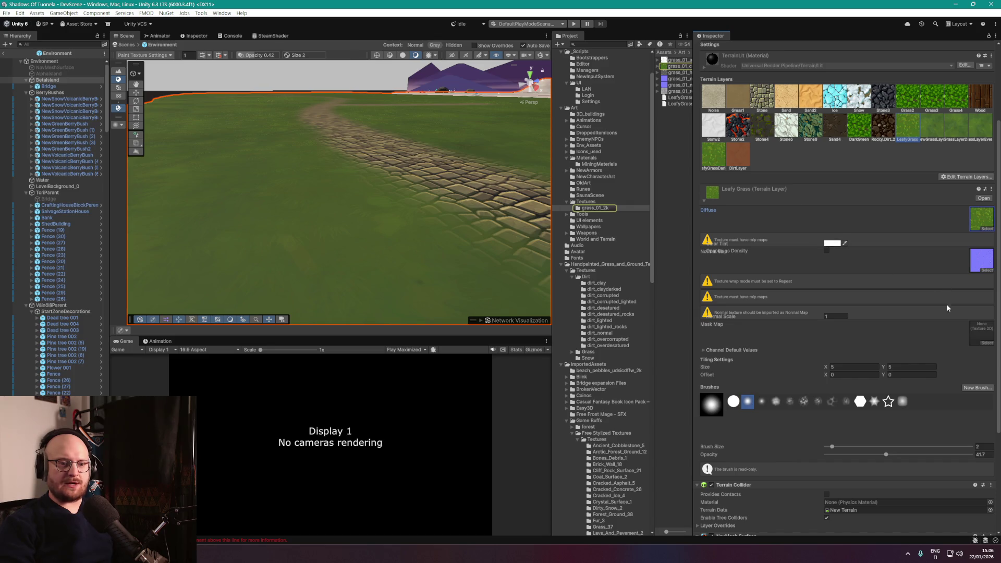
{"action": "left_click", "coordinate": [986, 343]}
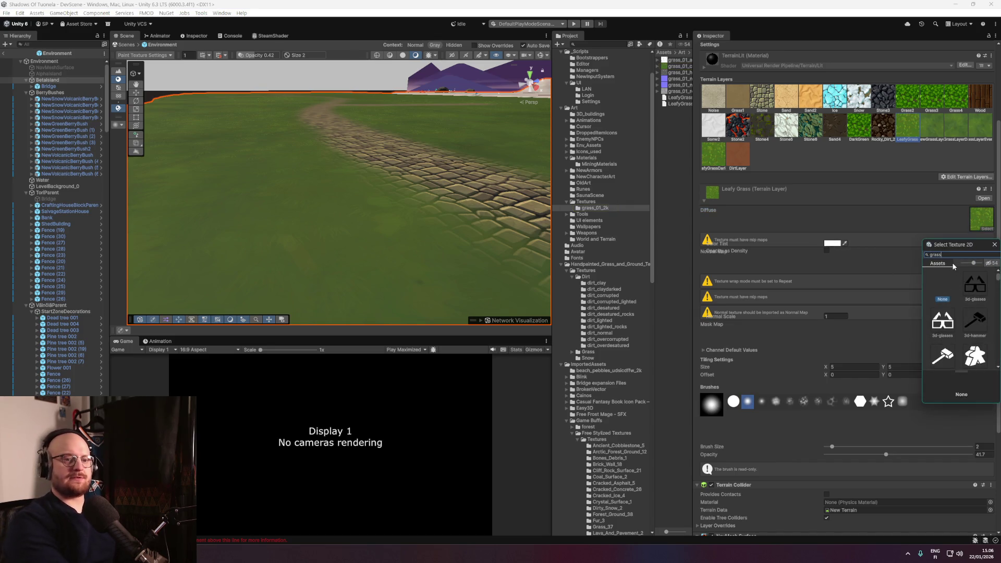
{"action": "type", "text": "grass_01"}
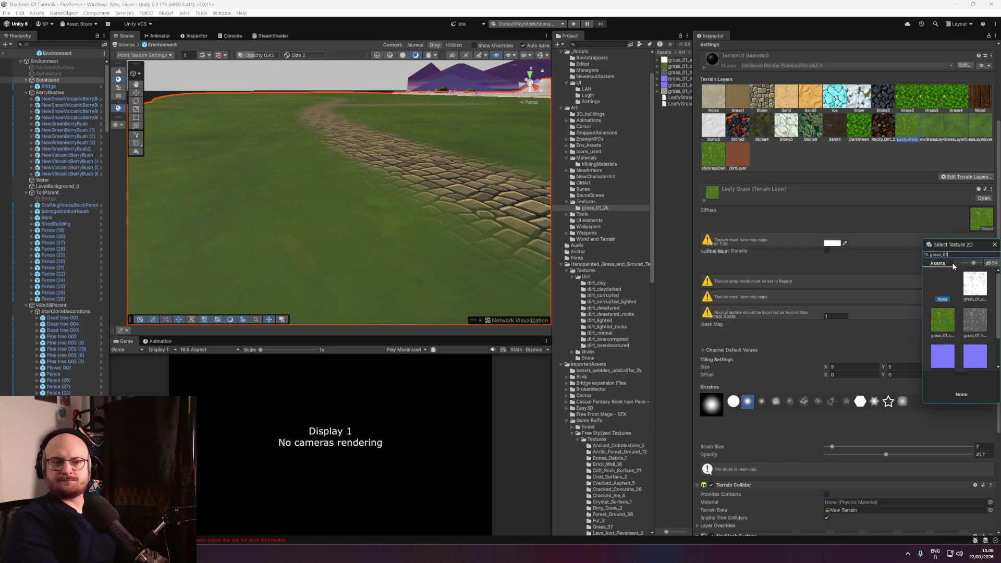
Widen the picker and preview the grass_01 textures, settling on grass_01_height.
{"action": "left_click", "coordinate": [981, 293]}
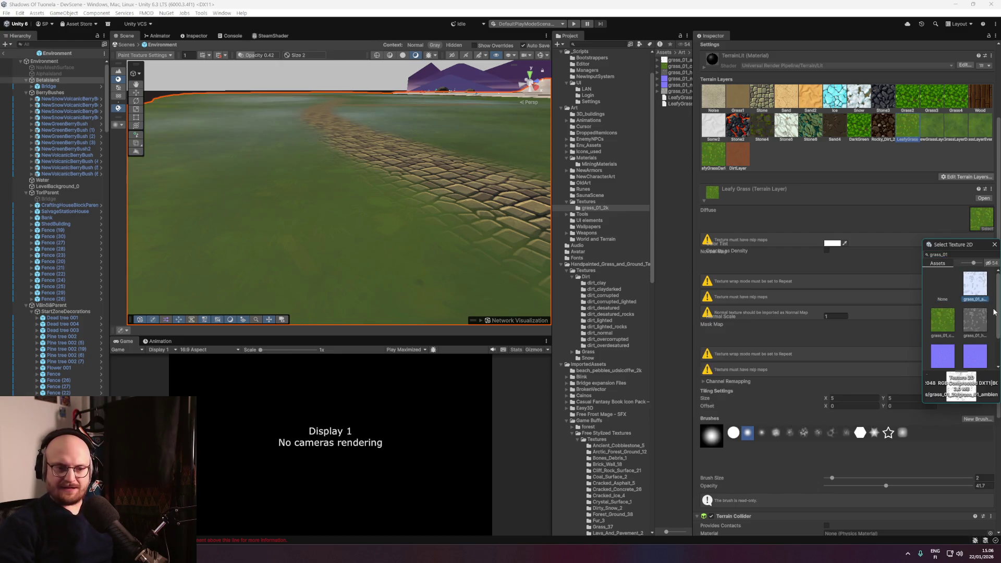
{"action": "scroll", "coordinate": [998, 323], "scroll_direction": "down", "scroll_amount": 2}
{"action": "scroll", "coordinate": [998, 329], "scroll_direction": "down", "scroll_amount": 1}
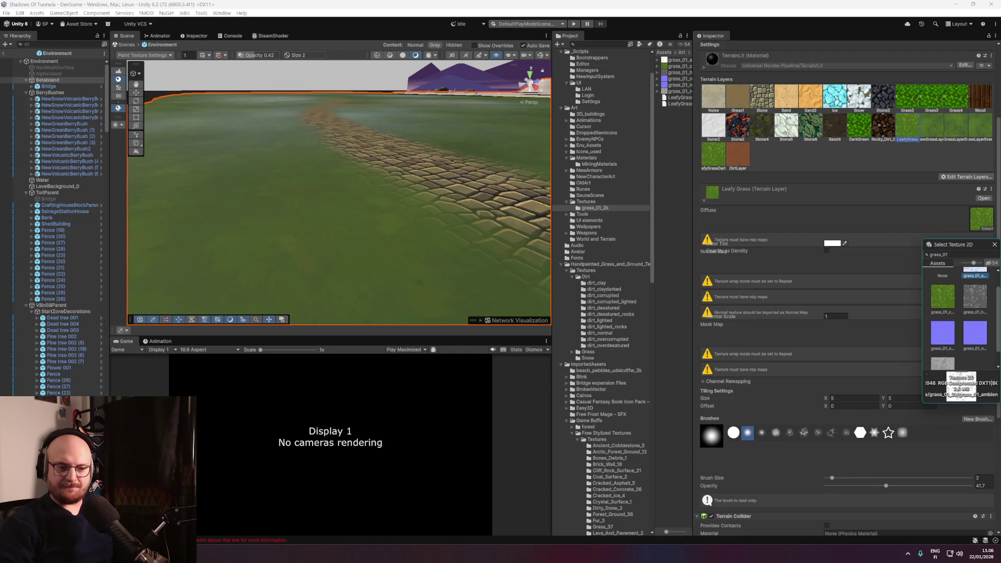
{"action": "left_click", "coordinate": [975, 303]}
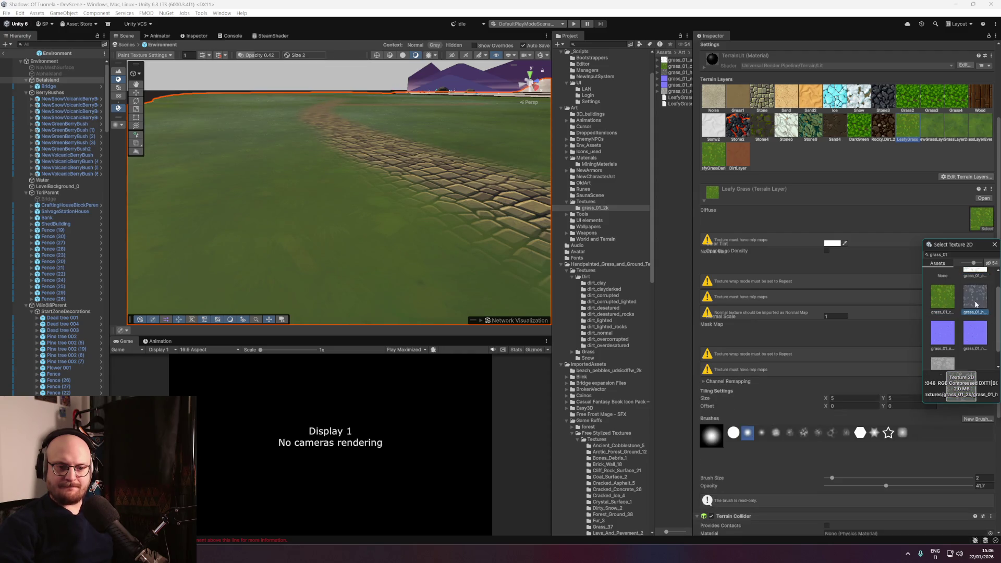
{"action": "left_click_drag", "start_coordinate": [922, 306], "coordinate": [703, 313]}
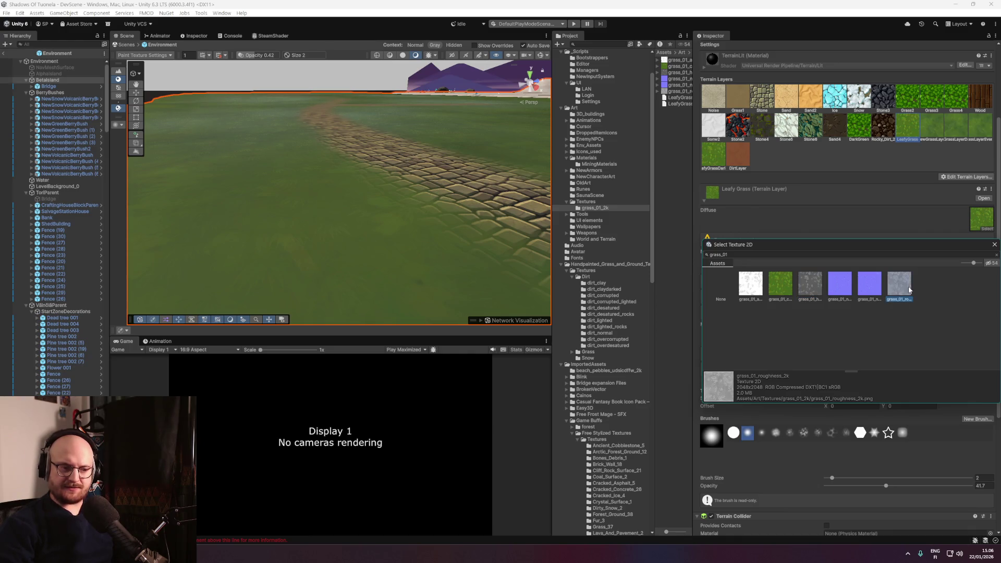
{"action": "left_click", "coordinate": [814, 287]}
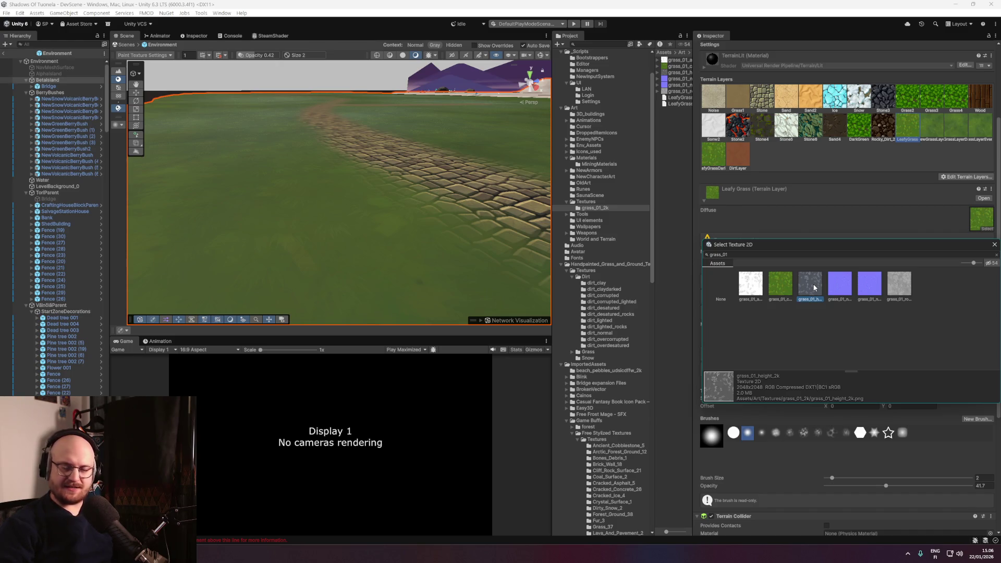
{"action": "left_click", "coordinate": [760, 285]}
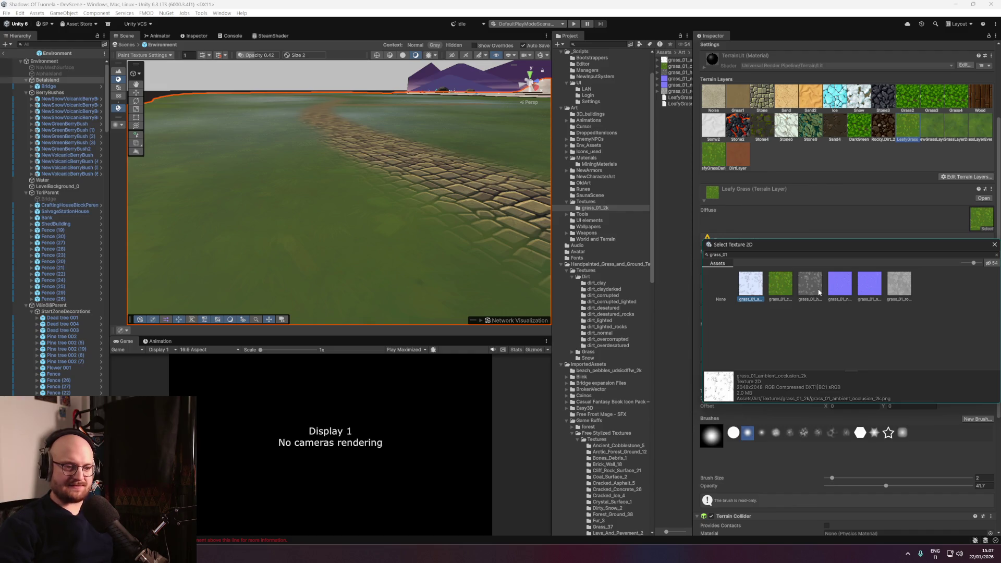
{"action": "left_click", "coordinate": [807, 287]}
{"action": "left_click", "coordinate": [838, 288]}
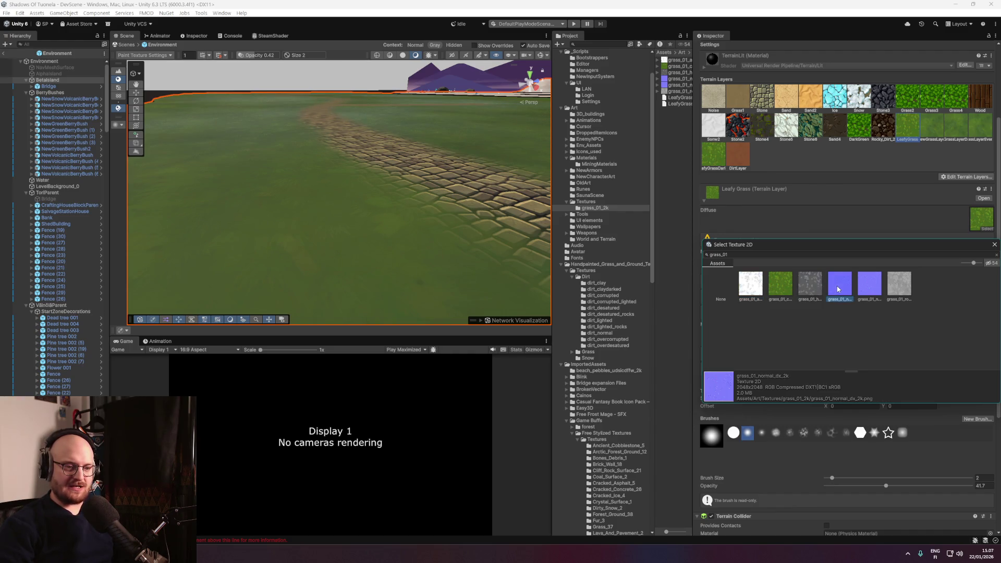
{"action": "left_click", "coordinate": [867, 293]}
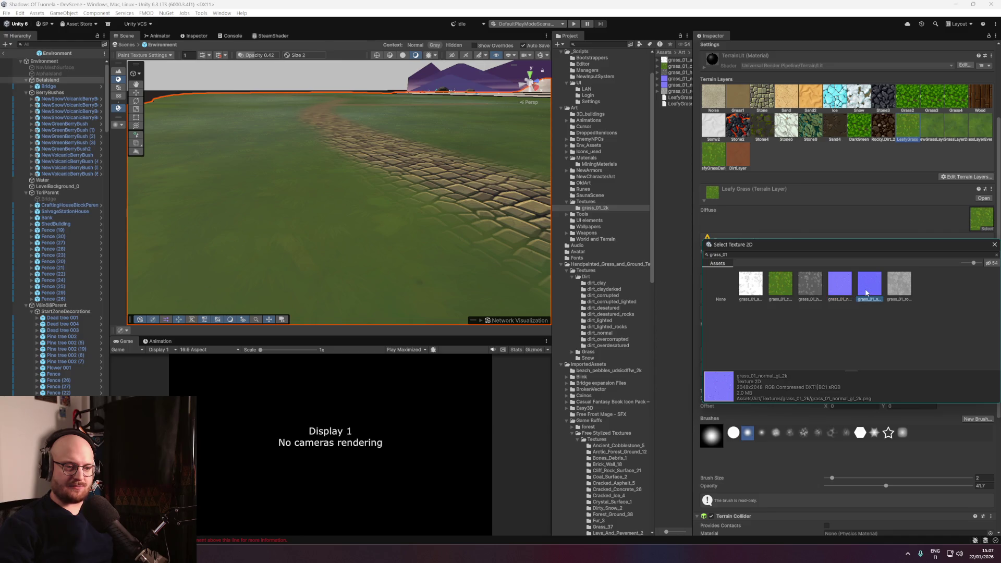
{"action": "left_click", "coordinate": [901, 290]}
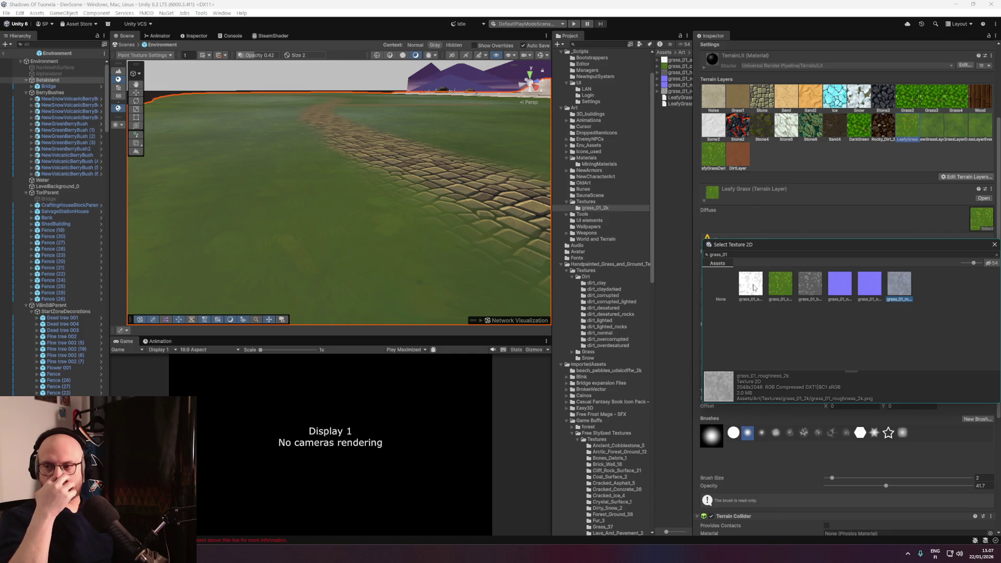
{"action": "left_click", "coordinate": [805, 292]}
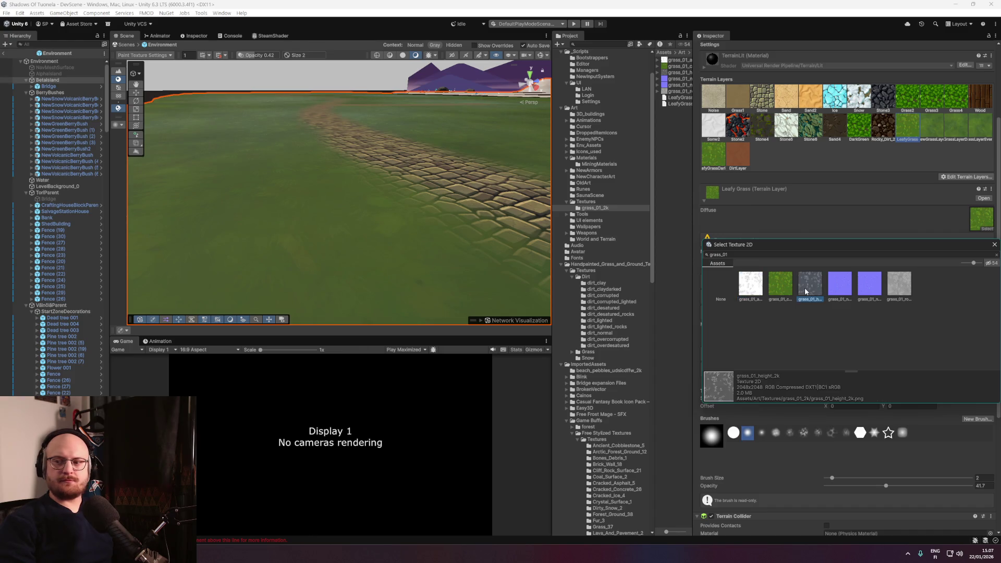
Assign grass_01_height as the Leafy Grass mask map and expand Channel Remapping and Layer Overrides.
{"action": "double_click", "coordinate": [806, 290]}
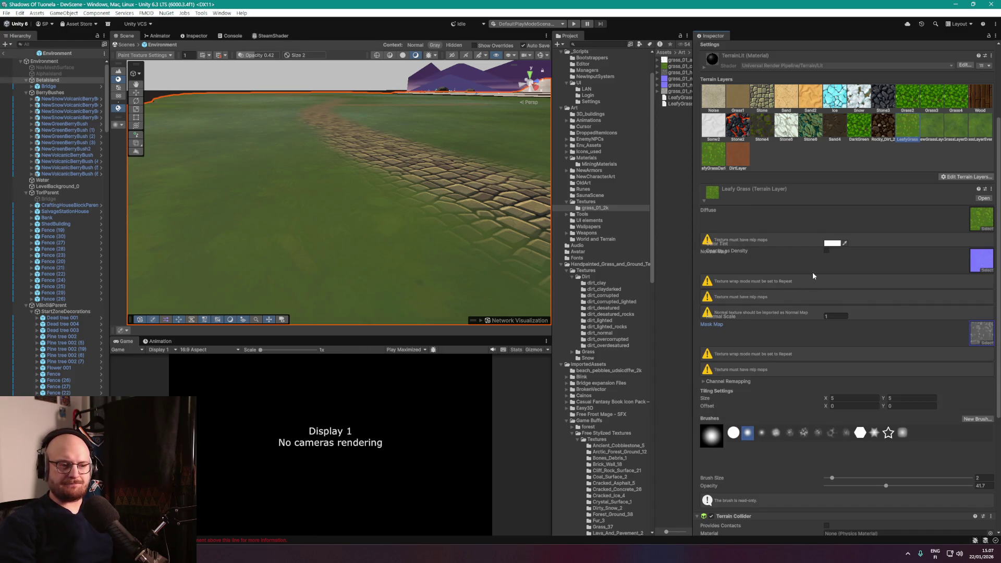
{"action": "scroll", "coordinate": [813, 275], "scroll_direction": "down", "scroll_amount": 1}
{"action": "scroll", "coordinate": [804, 329], "scroll_direction": "down", "scroll_amount": 1}
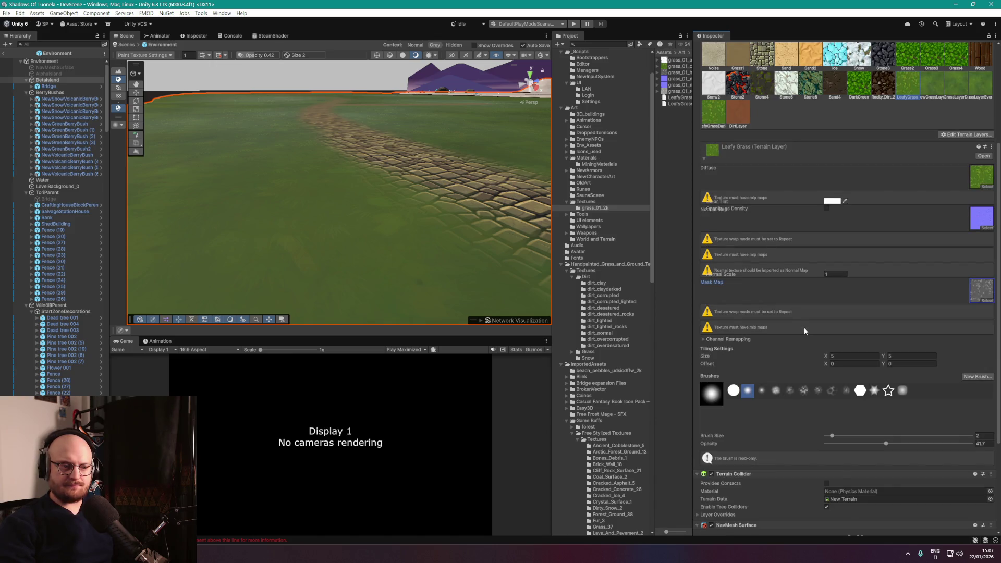
{"action": "scroll", "coordinate": [803, 328], "scroll_direction": "down", "scroll_amount": 2}
{"action": "left_click", "coordinate": [703, 297]}
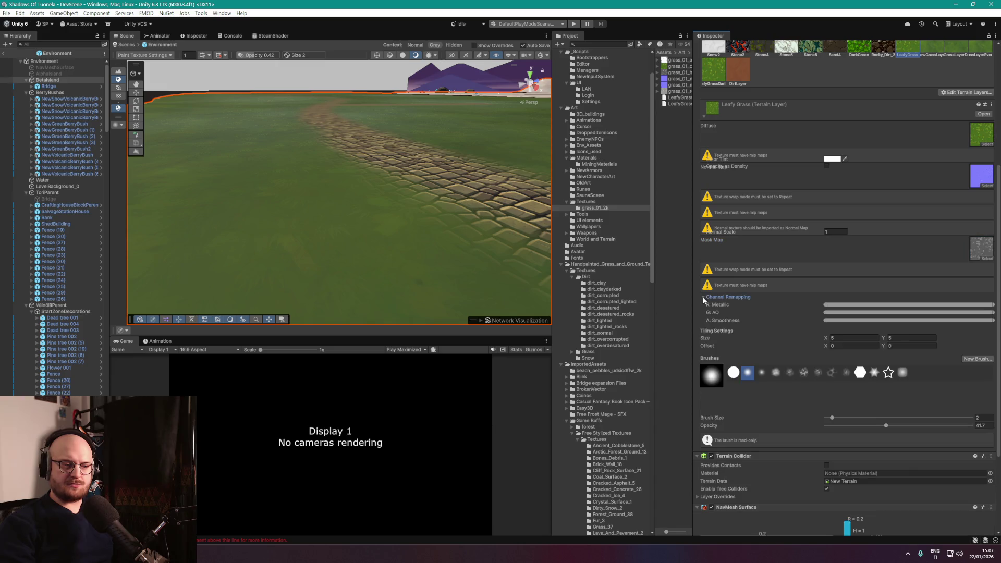
{"action": "scroll", "coordinate": [702, 311], "scroll_direction": "down", "scroll_amount": 2}
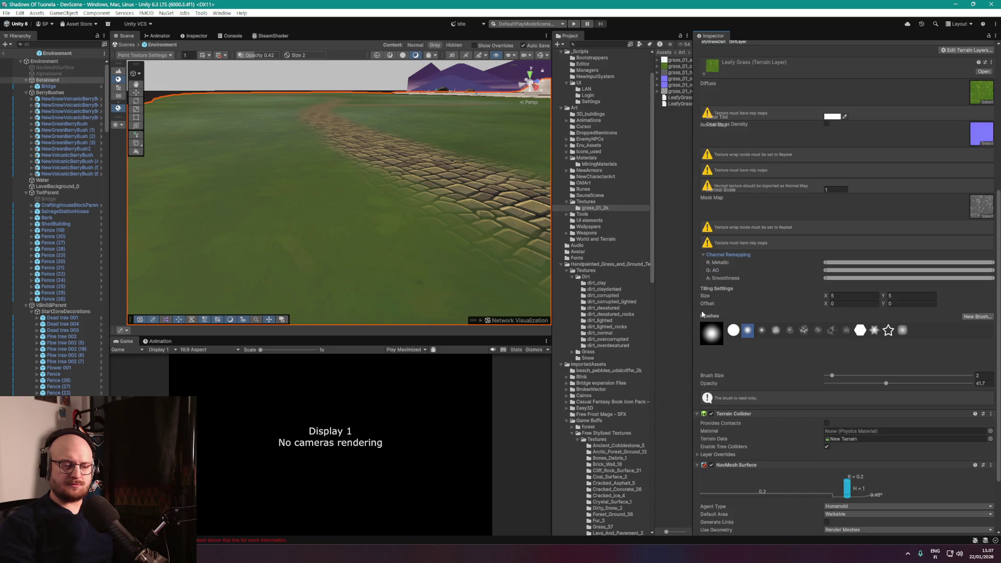
{"action": "scroll", "coordinate": [702, 310], "scroll_direction": "down", "scroll_amount": 4}
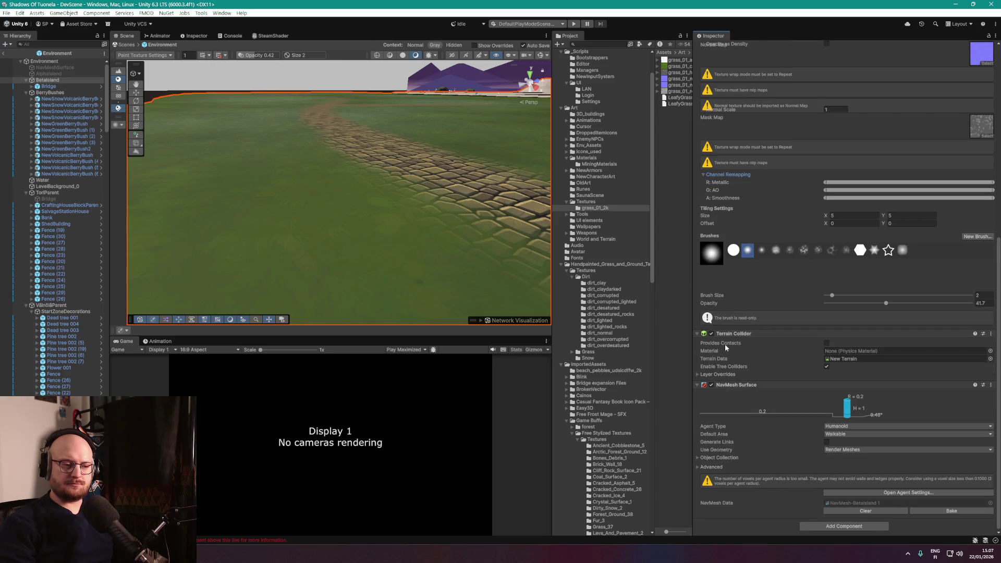
{"action": "left_click", "coordinate": [697, 375]}
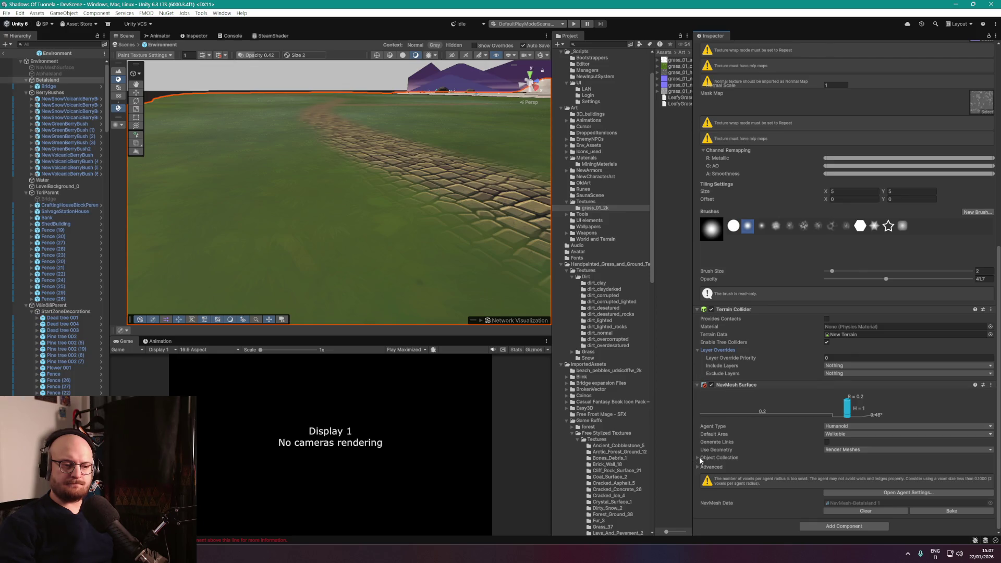
{"action": "scroll", "coordinate": [698, 458], "scroll_direction": "up", "scroll_amount": 3}
{"action": "scroll", "coordinate": [703, 458], "scroll_direction": "up", "scroll_amount": 5}
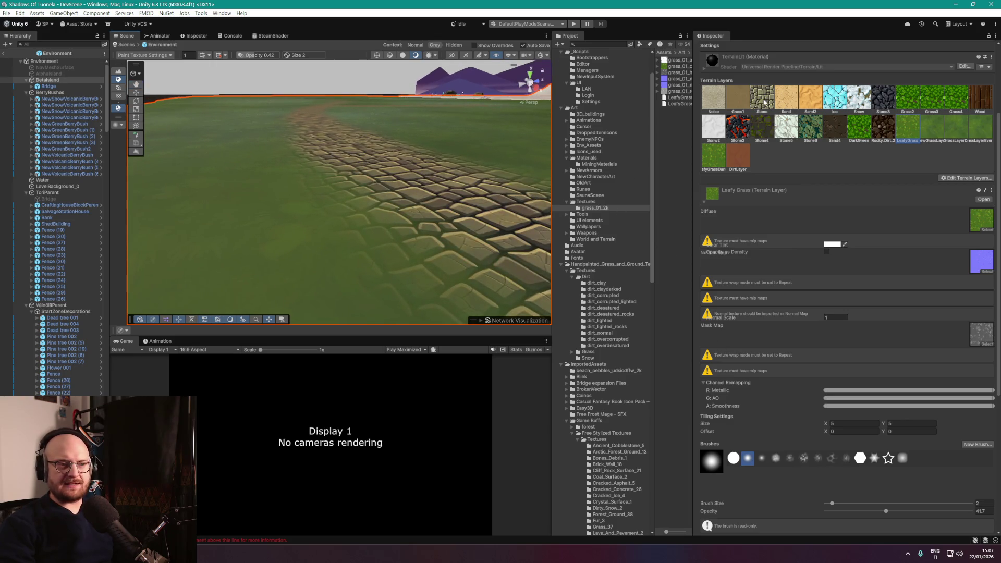
Select the Stone layer and search its mask-map picker for ancient_co.
{"action": "left_click", "coordinate": [762, 101]}
{"action": "left_click", "coordinate": [980, 221]}
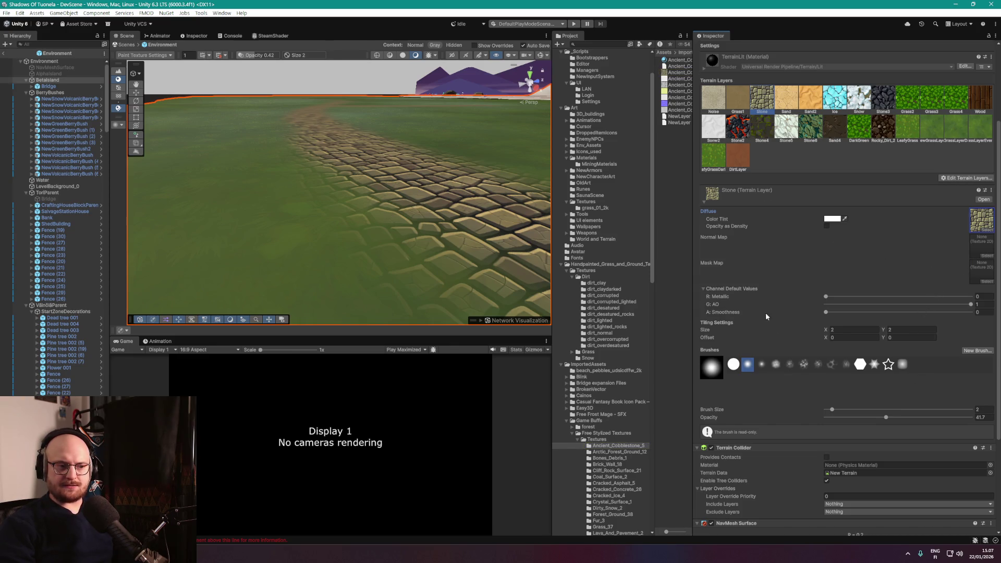
{"action": "left_click", "coordinate": [704, 202]}
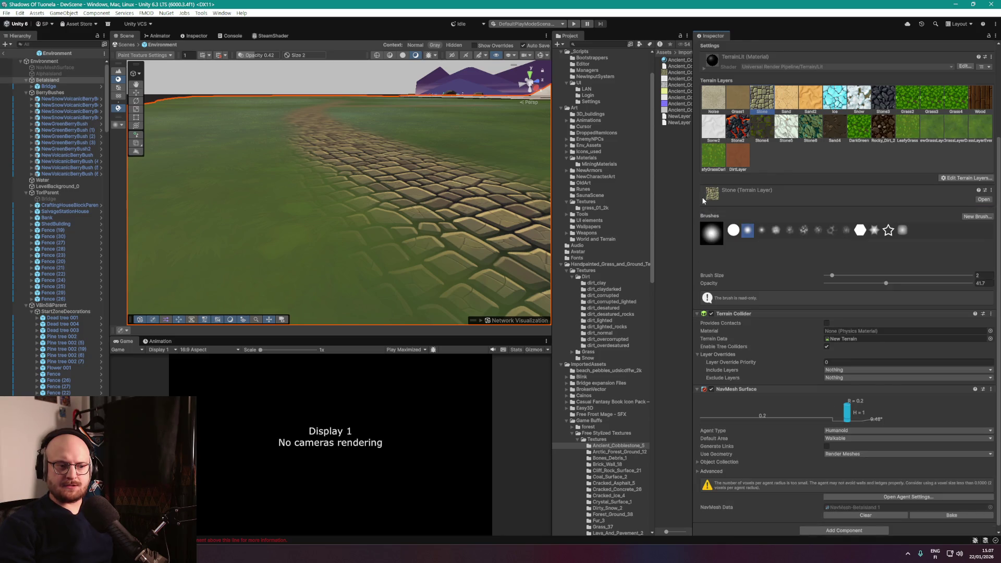
{"action": "left_click", "coordinate": [703, 199]}
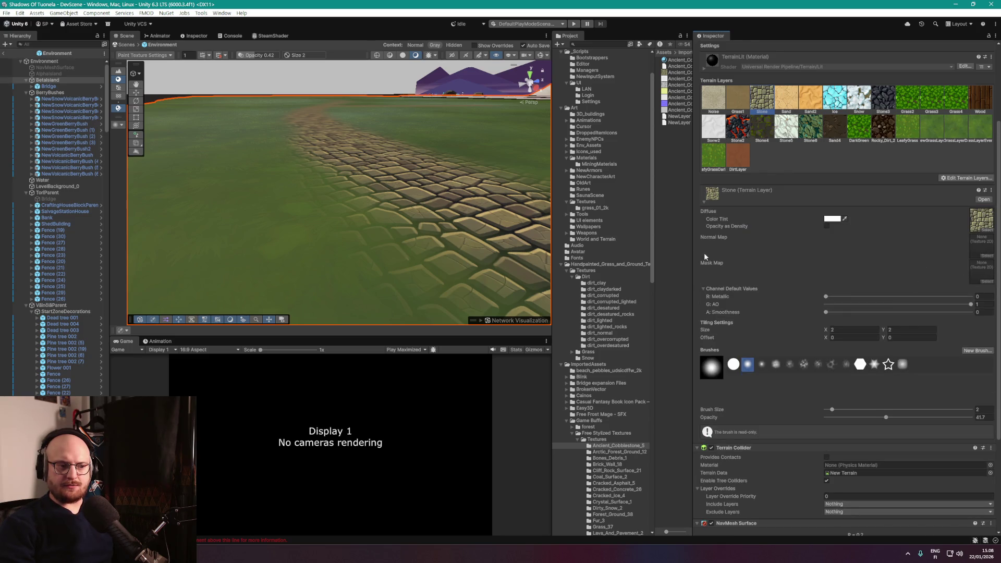
{"action": "left_click", "coordinate": [986, 280]}
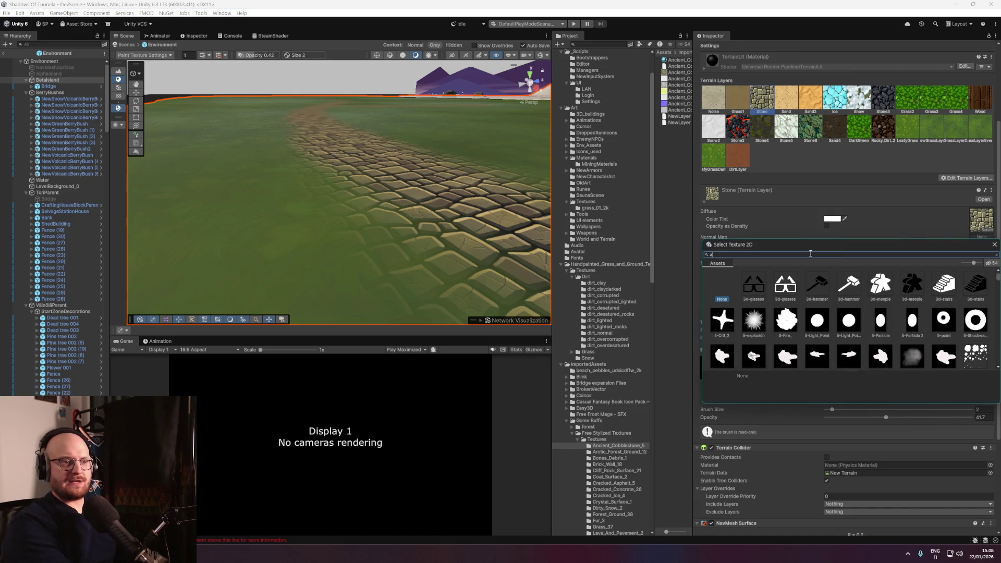
{"action": "type", "text": "ancient_co"}
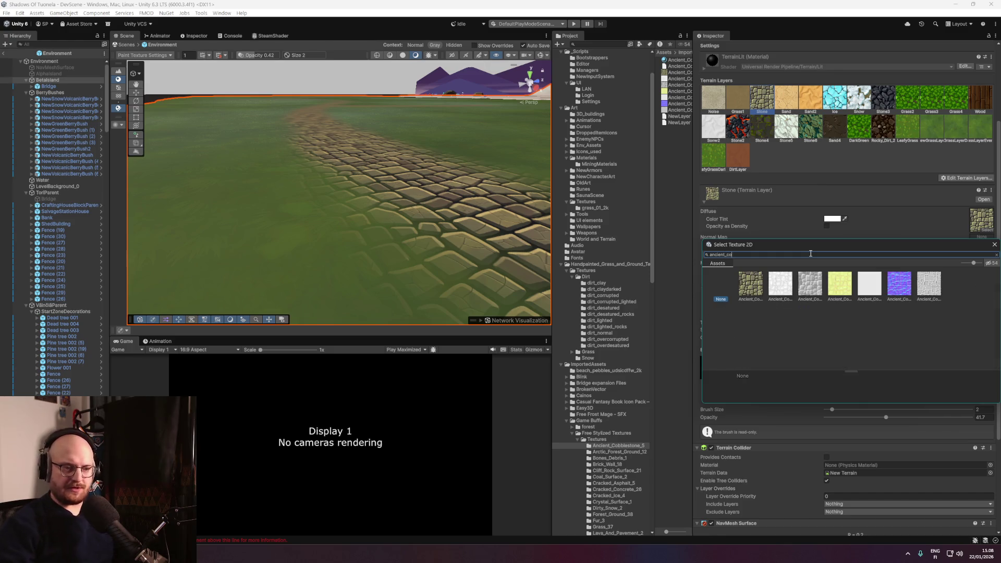
Compare cobblestone textures and assign Ancient_Cobblestone_5_Height as the Stone mask map.
{"action": "left_click", "coordinate": [812, 292]}
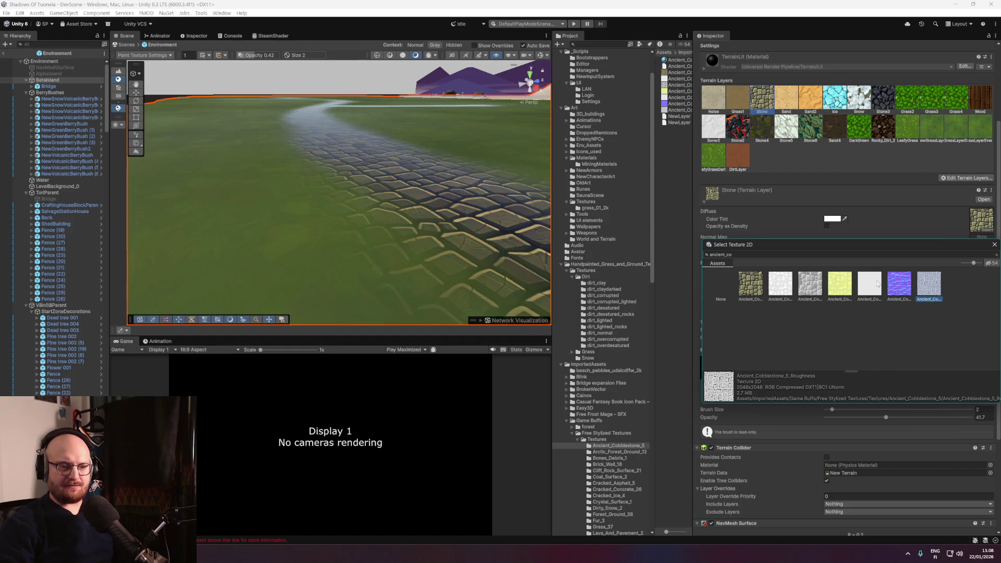
{"action": "left_click", "coordinate": [836, 286]}
{"action": "key", "text": "Left"}
{"action": "key", "text": "Right"}
{"action": "key", "text": "Left"}
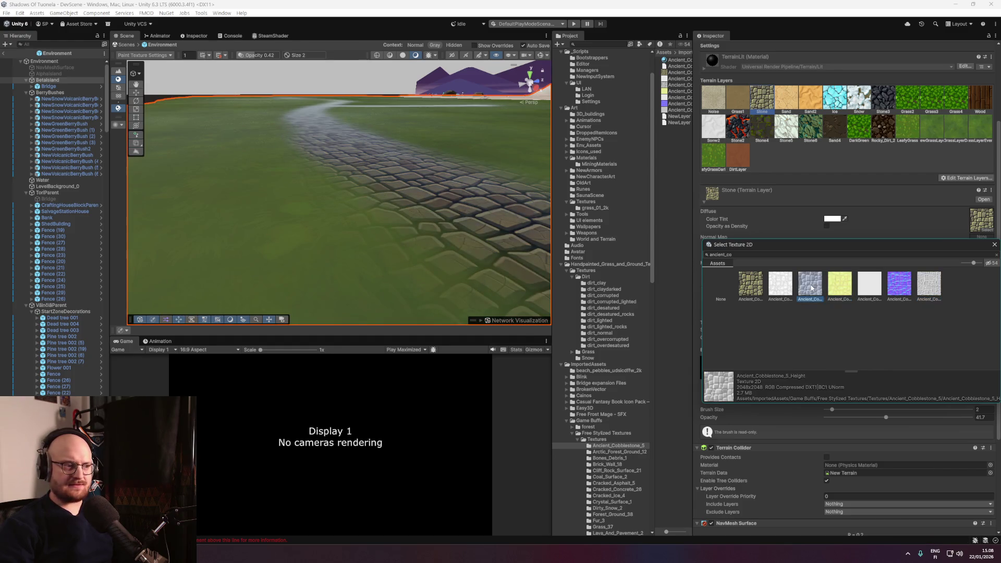
{"action": "key", "text": "Right"}
{"action": "left_click", "coordinate": [819, 286]}
{"action": "left_click", "coordinate": [835, 287]}
{"action": "left_click", "coordinate": [814, 289]}
{"action": "double_click", "coordinate": [811, 289]}
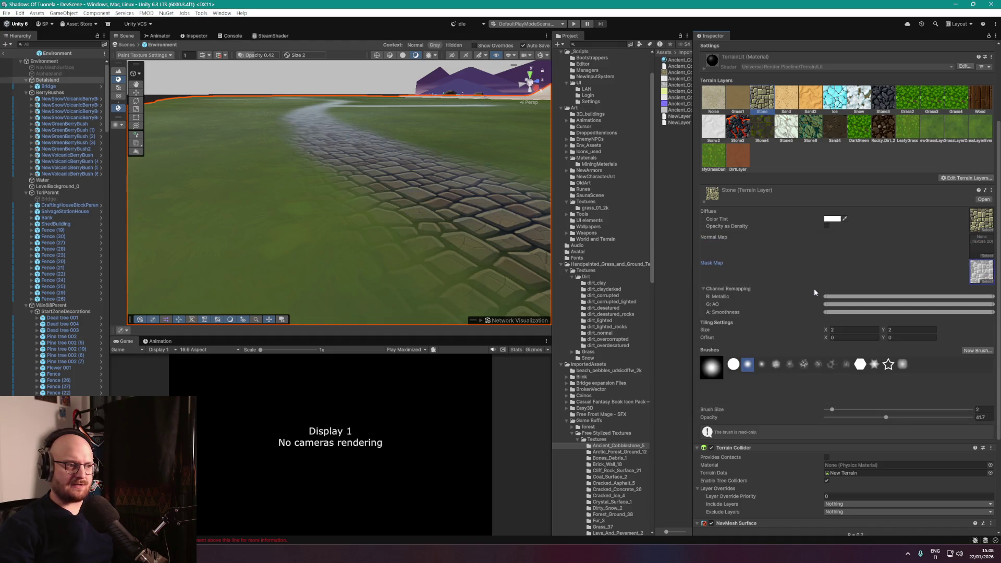
{"action": "mouse_move", "coordinate": [514, 208]}
{"action": "left_mouse_down"}
{"action": "mouse_move", "coordinate": [402, 208]}
{"action": "mouse_move", "coordinate": [409, 202]}
{"action": "left_mouse_up"}
{"action": "scroll", "coordinate": [411, 202], "scroll_direction": "down", "scroll_amount": 3}
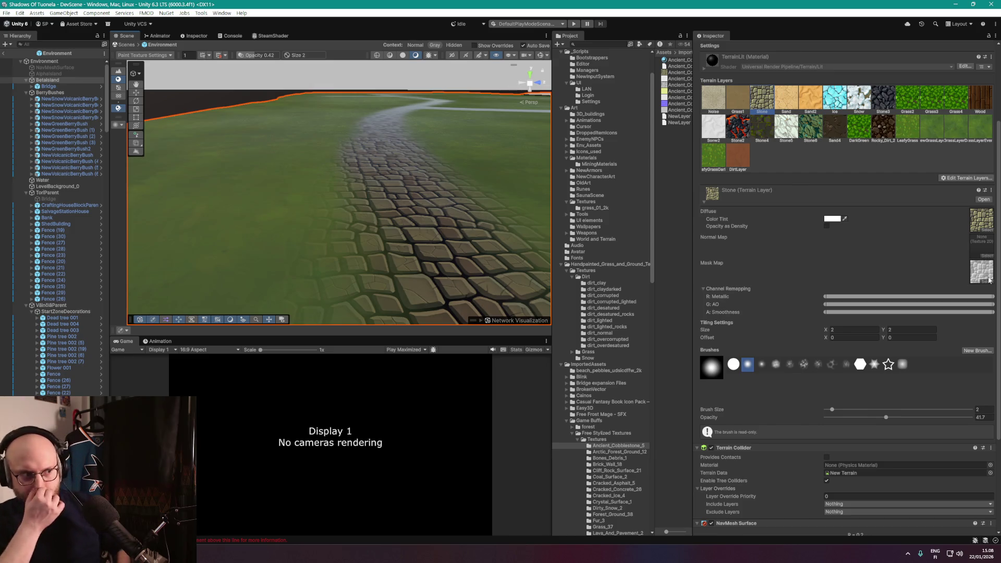
Inspect the cobblestone path and Stone layer settings, then switch to the ChatGPT answer.
{"action": "mouse_move", "coordinate": [469, 172]}
{"action": "left_mouse_down"}
{"action": "mouse_move", "coordinate": [469, 131]}
{"action": "mouse_move", "coordinate": [586, 178]}
{"action": "mouse_move", "coordinate": [539, 234]}
{"action": "mouse_move", "coordinate": [536, 192]}
{"action": "mouse_move", "coordinate": [557, 155]}
{"action": "mouse_move", "coordinate": [578, 186]}
{"action": "mouse_move", "coordinate": [650, 202]}
{"action": "mouse_move", "coordinate": [646, 212]}
{"action": "left_mouse_up"}
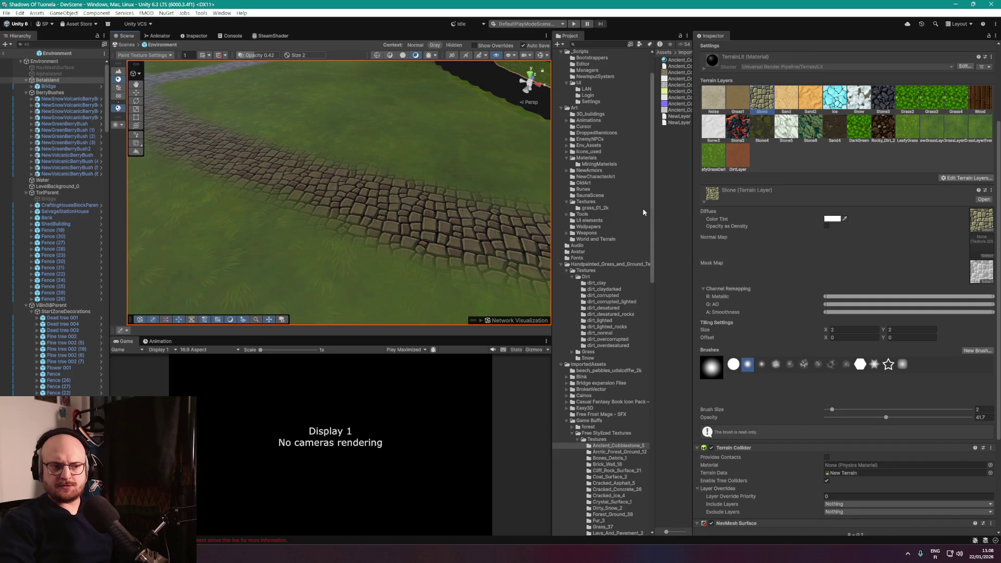
{"action": "scroll", "coordinate": [772, 254], "scroll_direction": "down", "scroll_amount": 1}
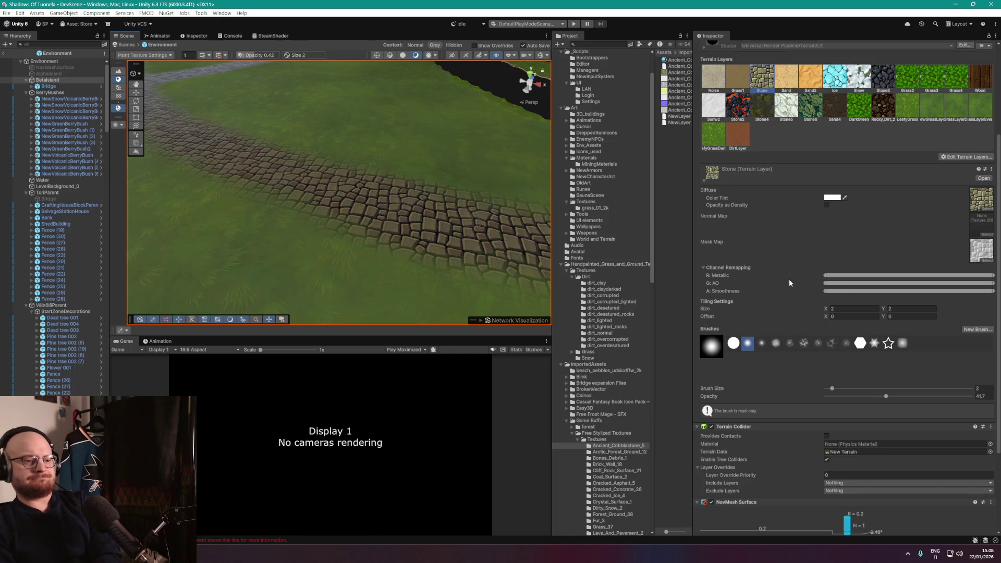
{"action": "scroll", "coordinate": [789, 283], "scroll_direction": "down", "scroll_amount": 1}
{"action": "scroll", "coordinate": [790, 283], "scroll_direction": "down", "scroll_amount": 1}
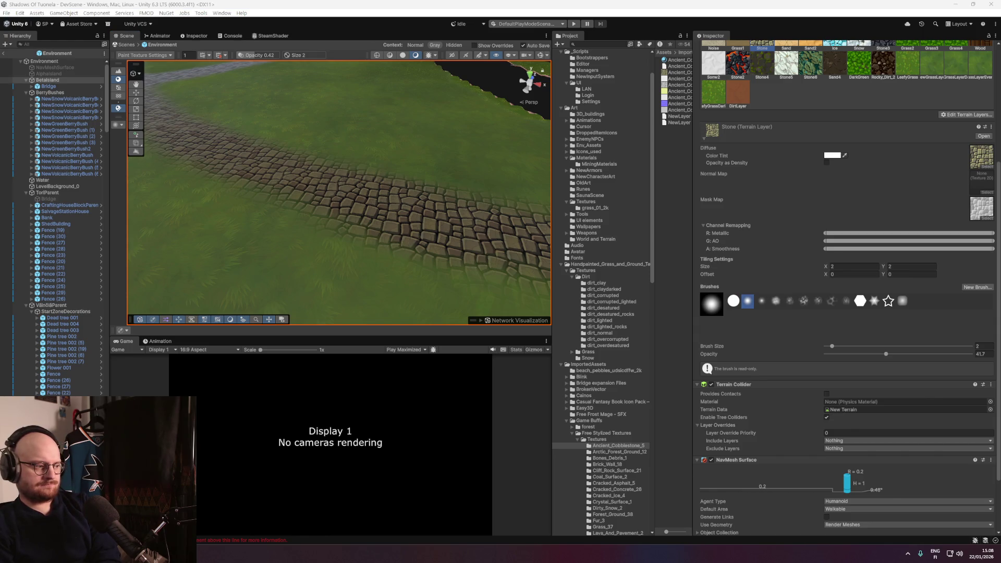
{"action": "key", "text": "alt+Tab"}
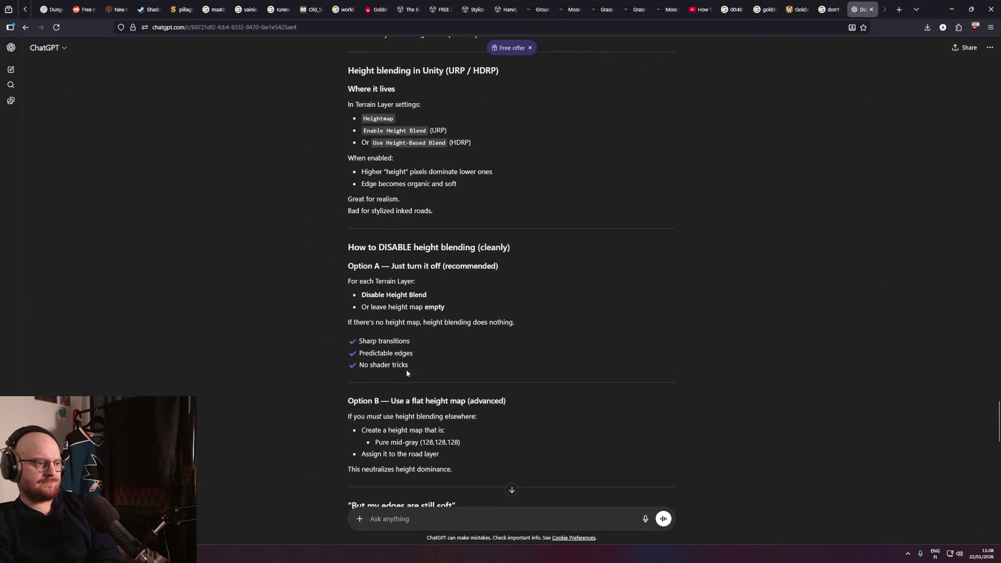
Review the ChatGPT height-blending advice and minimize the browser to get back to Unity.
{"action": "scroll", "coordinate": [335, 297], "scroll_direction": "up", "scroll_amount": 1}
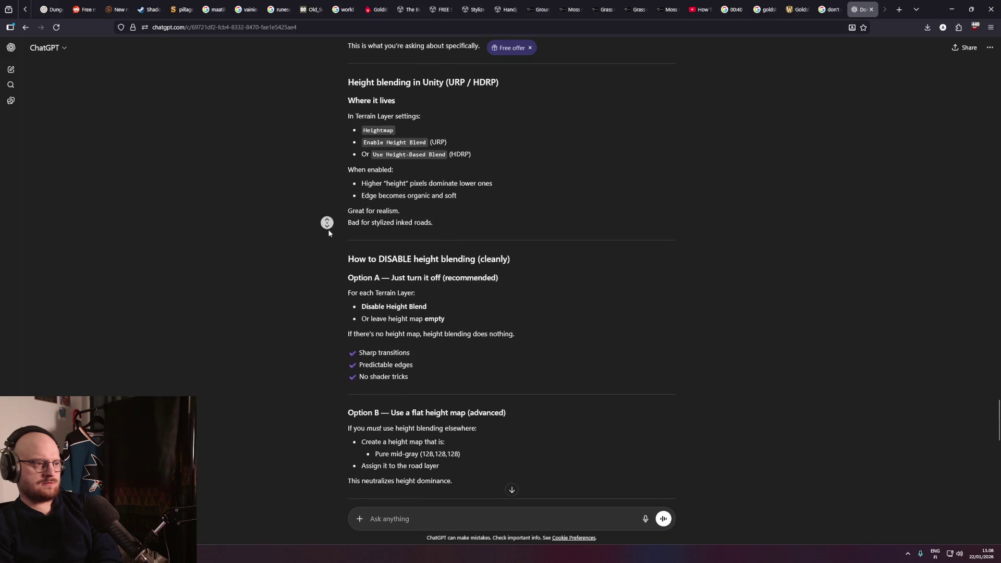
{"action": "scroll", "coordinate": [329, 229], "scroll_direction": "down", "scroll_amount": 1}
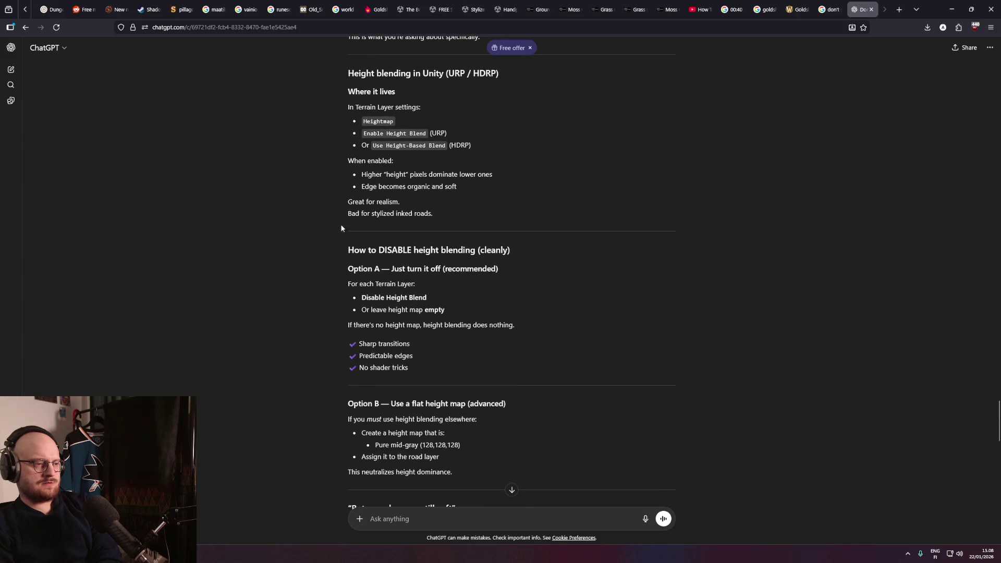
{"action": "left_click", "coordinate": [951, 9]}
{"action": "scroll", "coordinate": [803, 269], "scroll_direction": "up", "scroll_amount": 2}
Browse the Betaisland terrain's general Terrain Settings, then return to the ChatGPT height-blending answer.
{"action": "scroll", "coordinate": [802, 265], "scroll_direction": "up", "scroll_amount": 5}
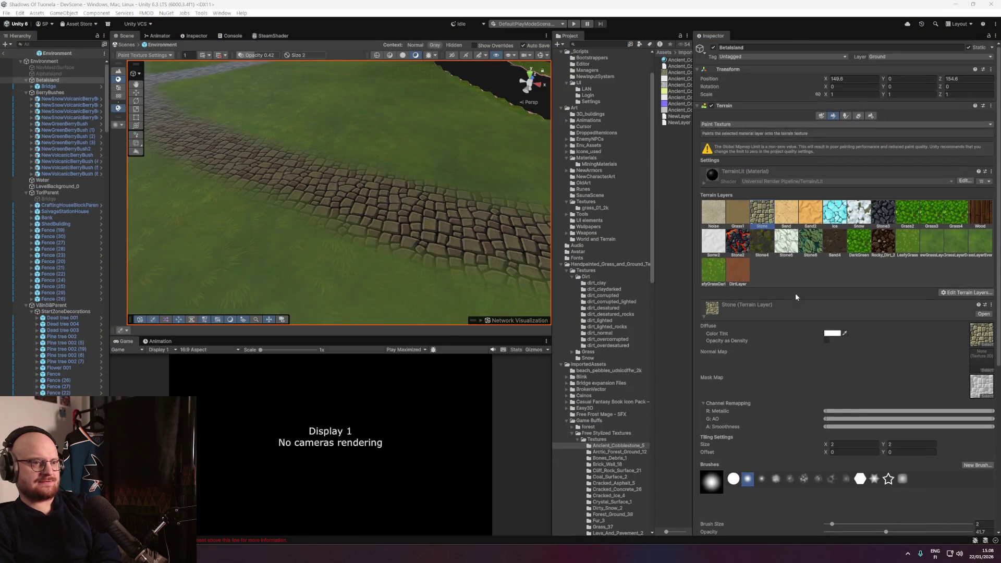
{"action": "left_click", "coordinate": [874, 115]}
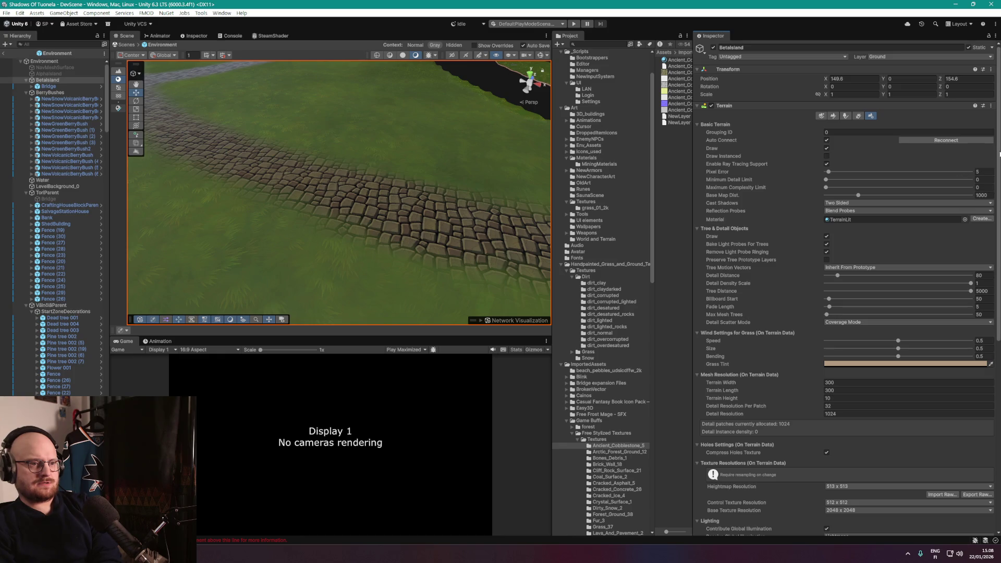
{"action": "scroll", "coordinate": [999, 154], "scroll_direction": "down", "scroll_amount": 2}
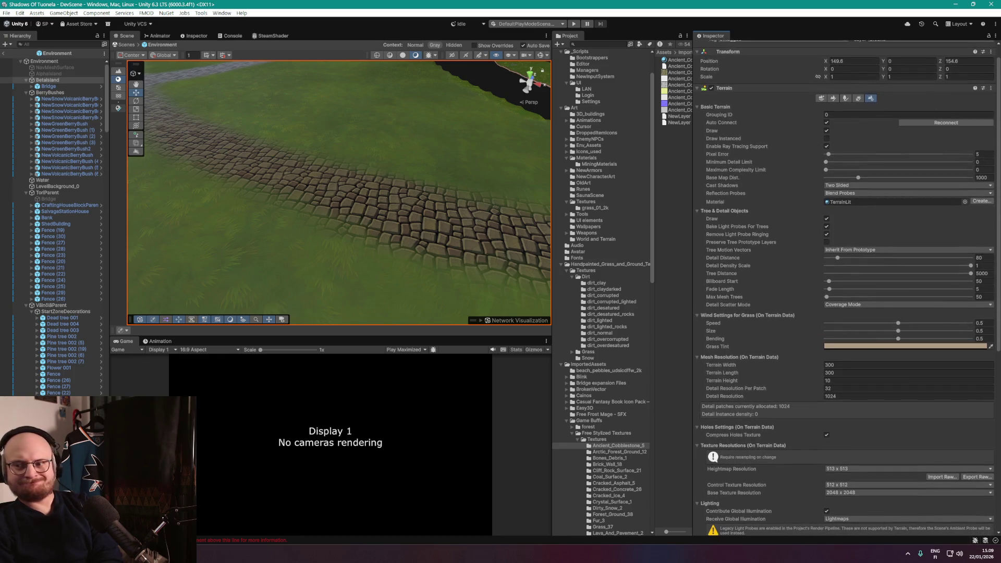
{"action": "scroll", "coordinate": [999, 173], "scroll_direction": "down", "scroll_amount": 2}
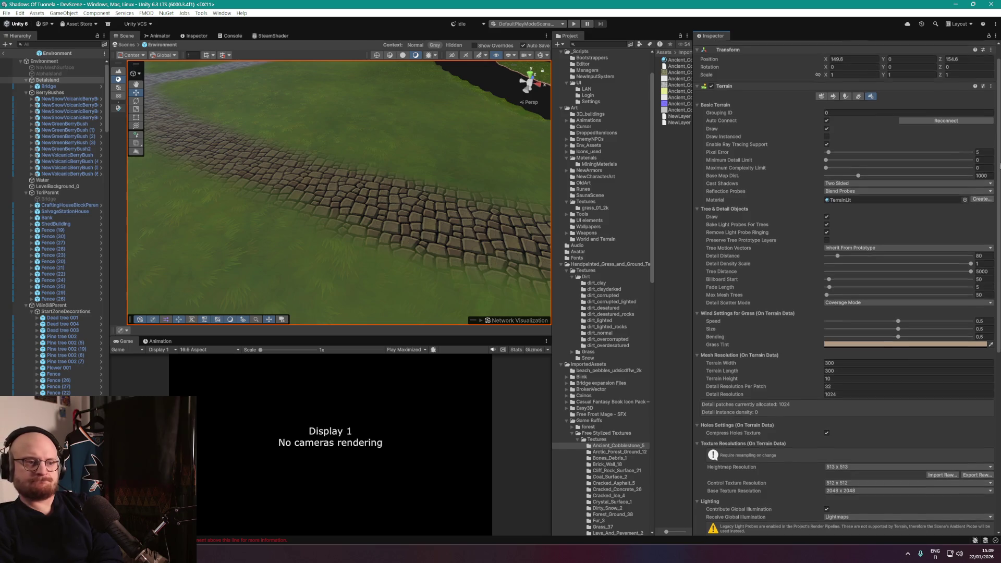
{"action": "left_click_drag", "start_coordinate": [999, 173], "coordinate": [973, 349]}
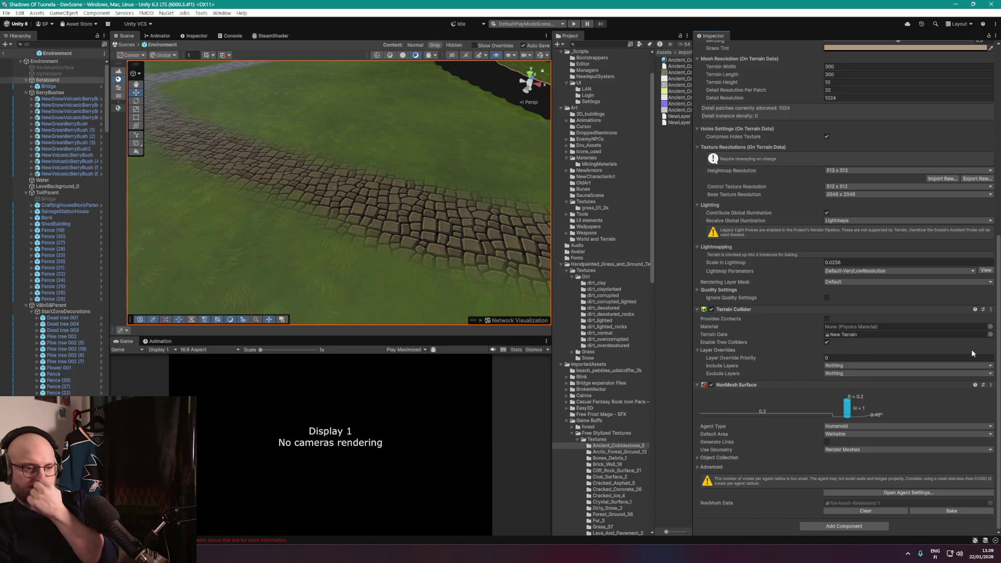
{"action": "scroll", "coordinate": [974, 348], "scroll_direction": "up", "scroll_amount": 10}
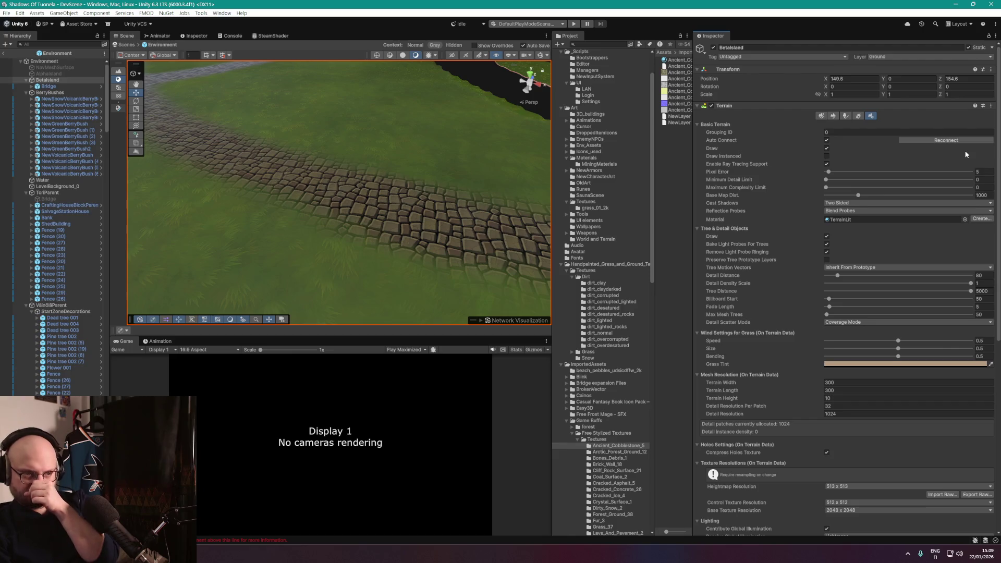
{"action": "scroll", "coordinate": [965, 162], "scroll_direction": "down", "scroll_amount": 2}
{"action": "scroll", "coordinate": [963, 167], "scroll_direction": "up", "scroll_amount": 2}
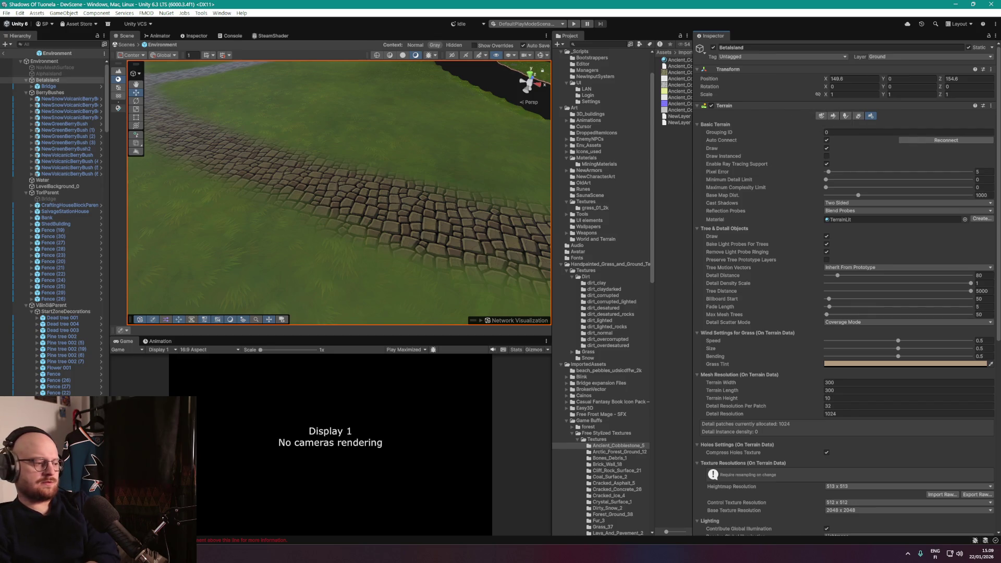
{"action": "key", "text": "alt+Tab"}
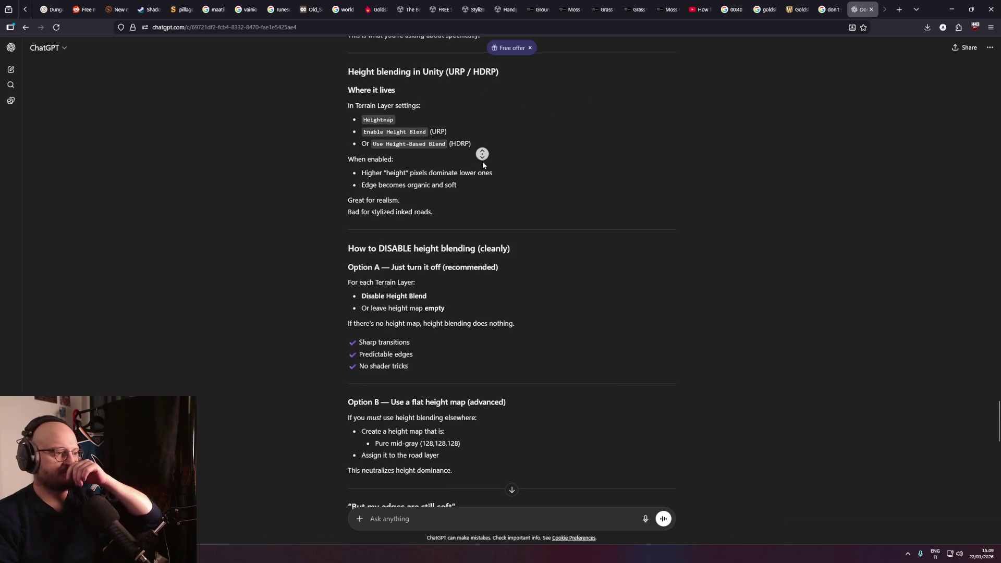
Reread ChatGPT's height-blending options, then minimize the browser to get back to Unity.
{"action": "scroll", "coordinate": [482, 162], "scroll_direction": "down", "scroll_amount": 1}
{"action": "scroll", "coordinate": [488, 169], "scroll_direction": "up", "scroll_amount": 1}
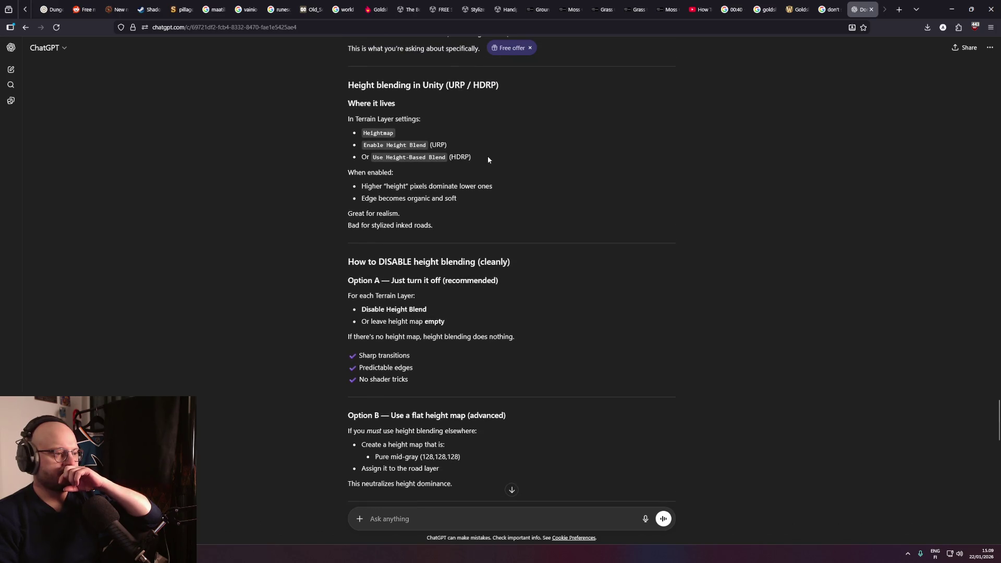
{"action": "left_click", "coordinate": [952, 9]}
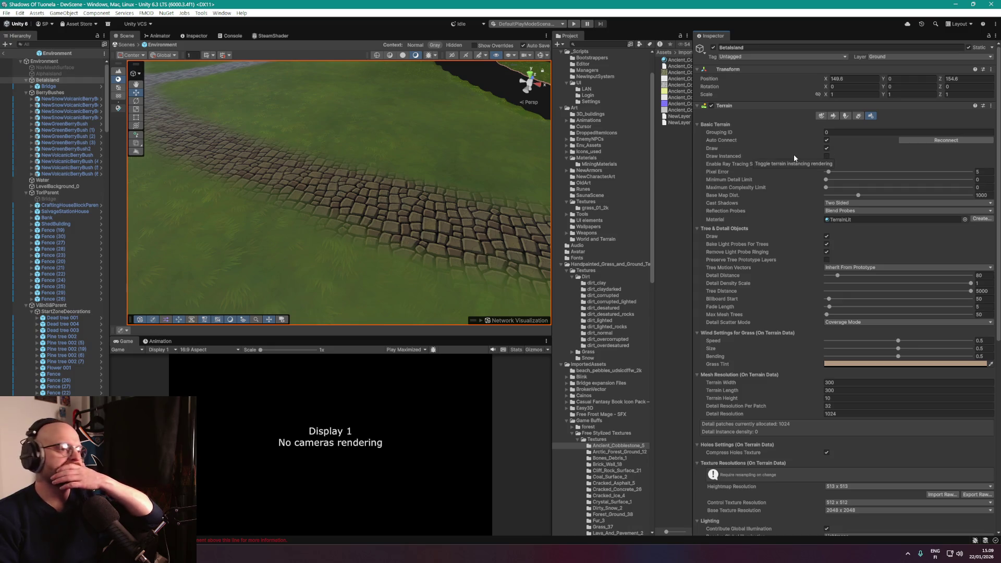
Switch the Betaisland terrain back to Paint Texture mode.
{"action": "scroll", "coordinate": [793, 154], "scroll_direction": "down", "scroll_amount": 1}
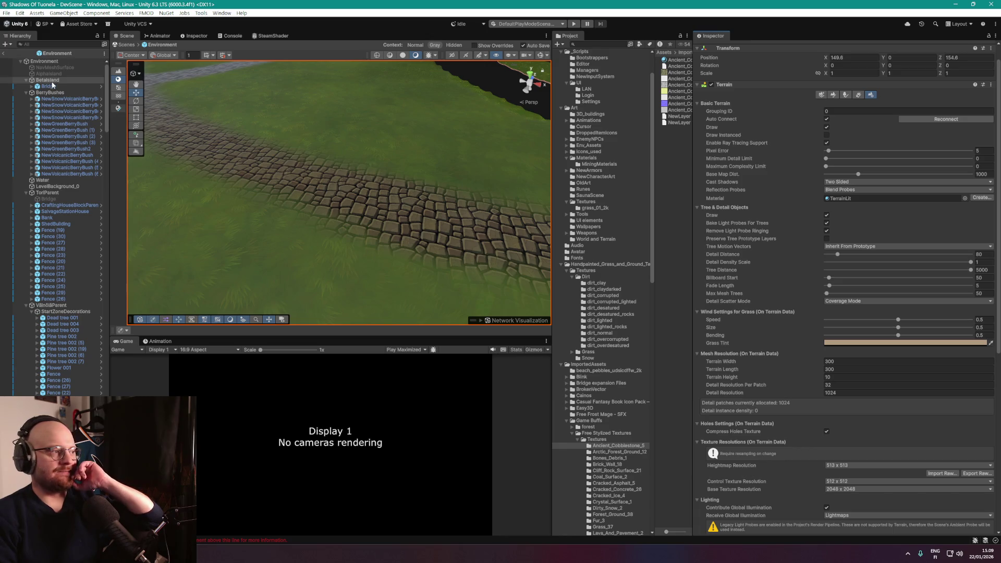
{"action": "left_click", "coordinate": [833, 95]}
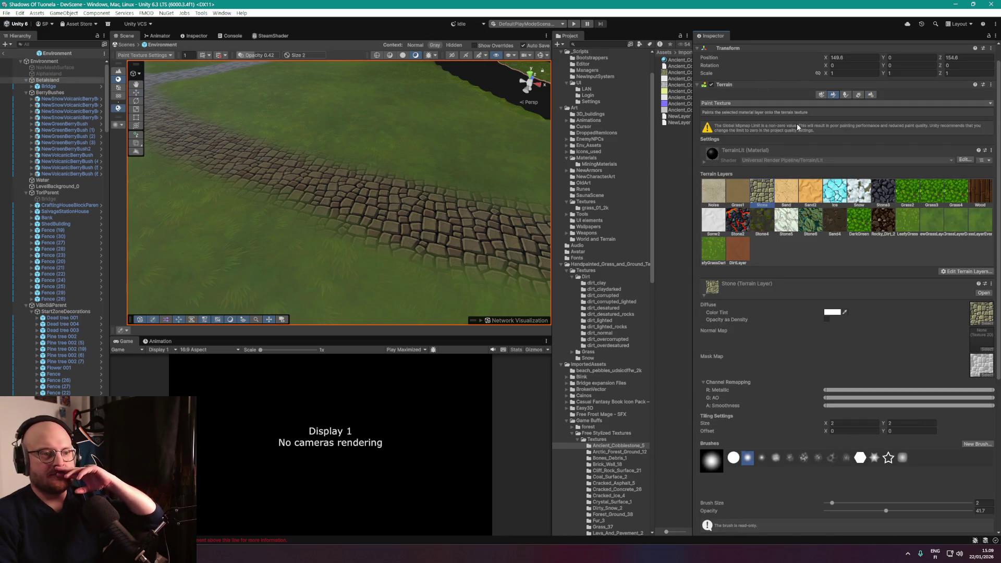
{"action": "scroll", "coordinate": [793, 298], "scroll_direction": "down", "scroll_amount": 5}
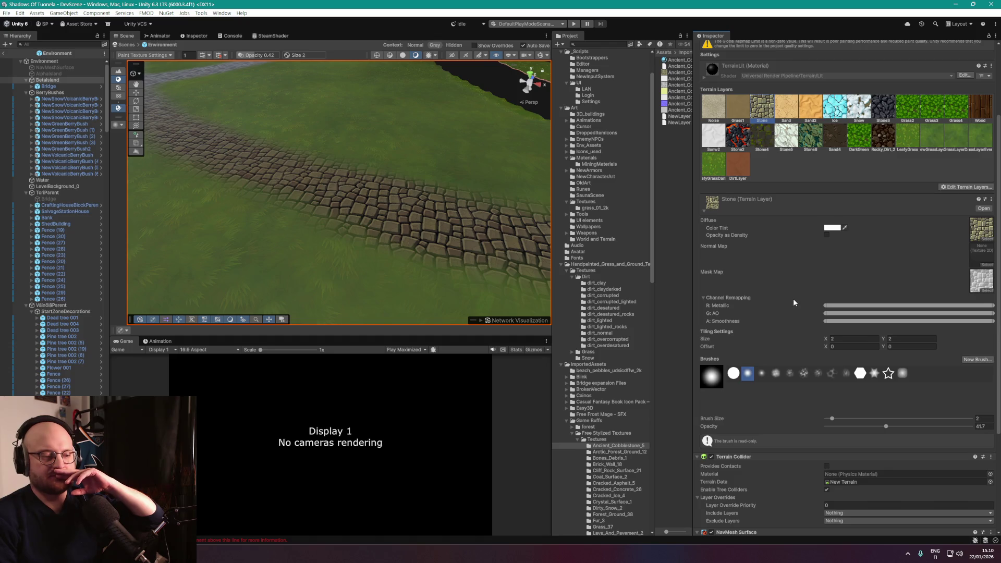
{"action": "scroll", "coordinate": [799, 302], "scroll_direction": "down", "scroll_amount": 5}
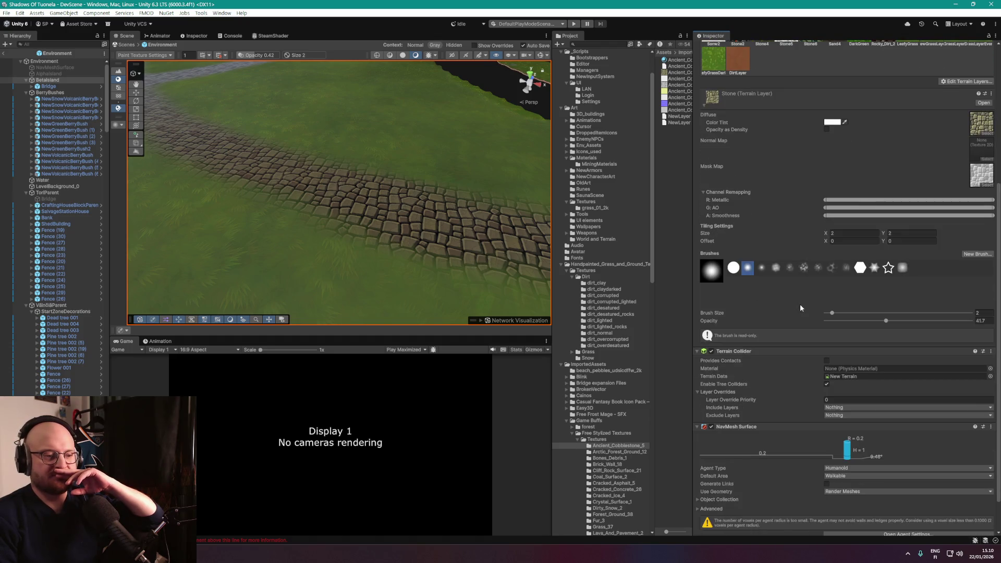
{"action": "scroll", "coordinate": [800, 308], "scroll_direction": "down", "scroll_amount": 1}
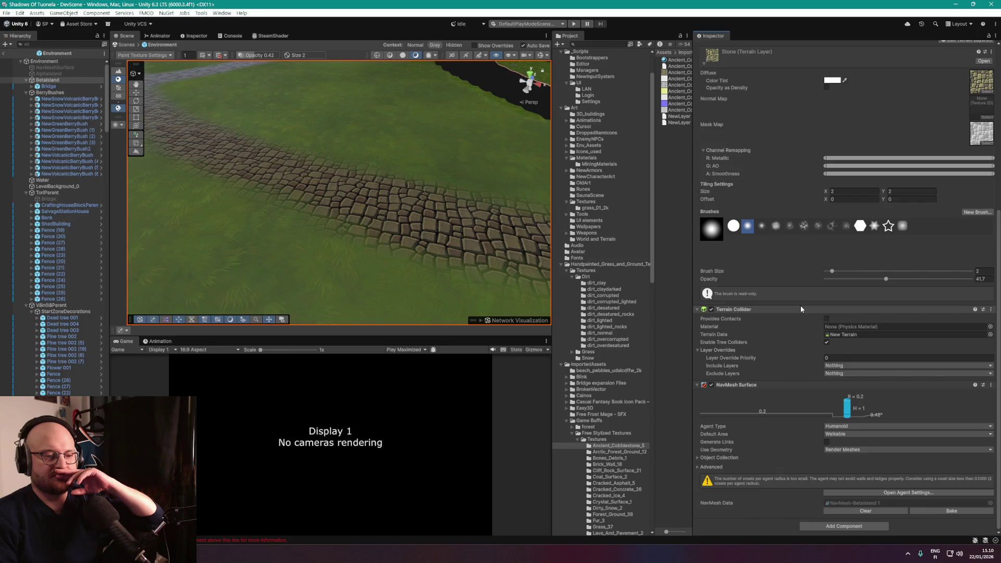
Locate the New Terrain data asset in the Project window and expand it to show its SplatAlpha maps.
{"action": "left_click", "coordinate": [850, 337]}
{"action": "left_click", "coordinate": [675, 86]}
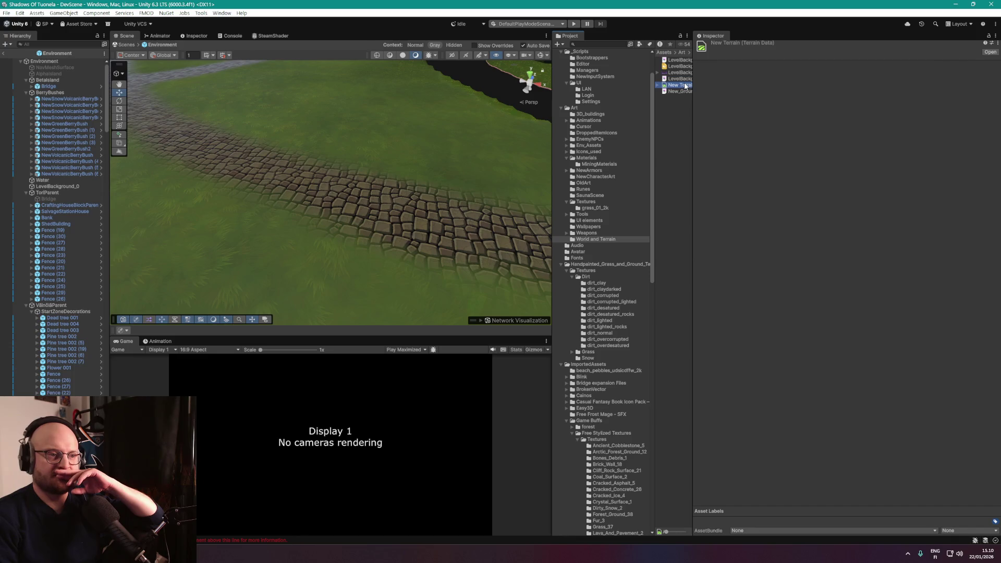
{"action": "left_click", "coordinate": [658, 87]}
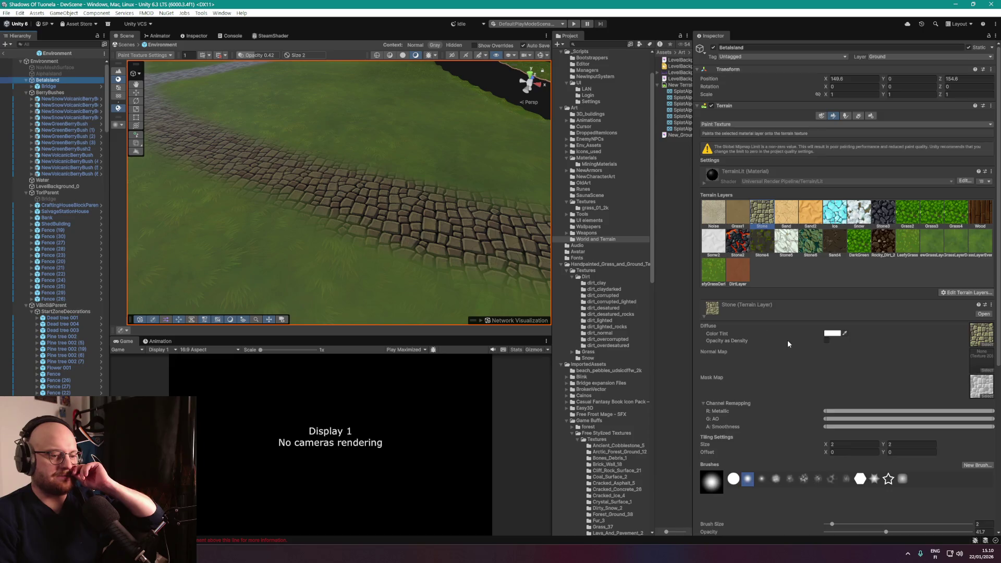
{"action": "scroll", "coordinate": [788, 340], "scroll_direction": "down", "scroll_amount": 10}
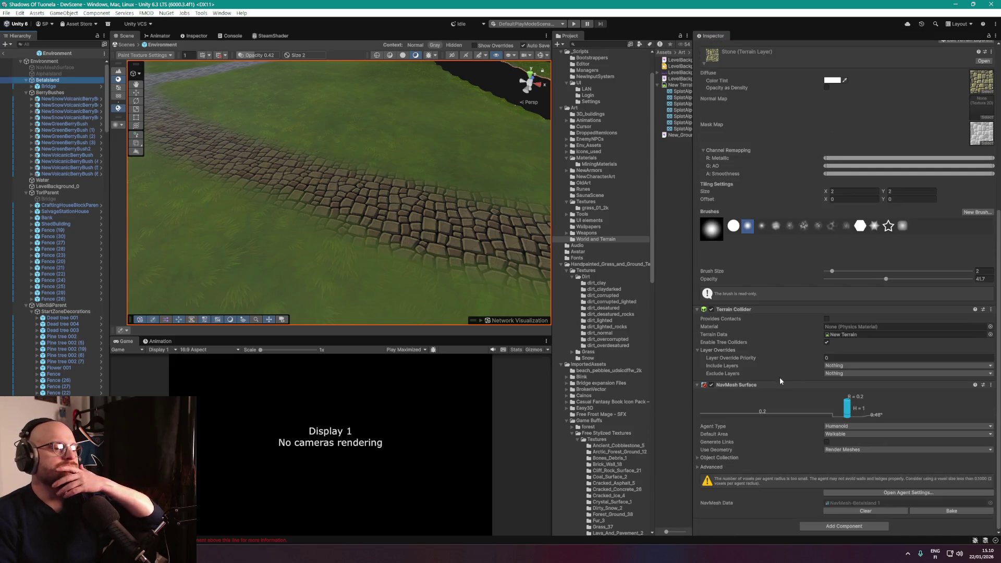
{"action": "scroll", "coordinate": [780, 381], "scroll_direction": "up", "scroll_amount": 8}
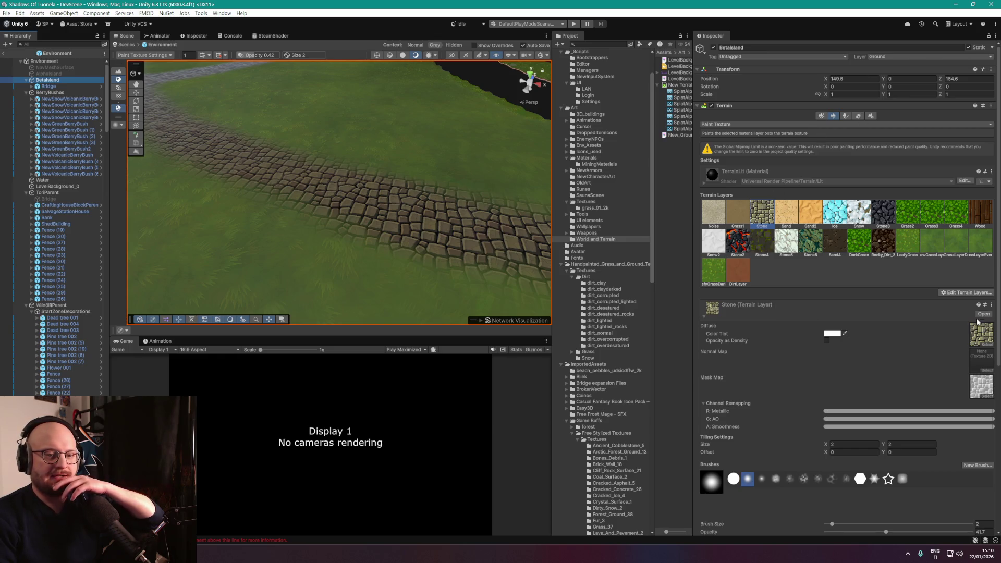
{"action": "scroll", "coordinate": [874, 354], "scroll_direction": "down", "scroll_amount": 8}
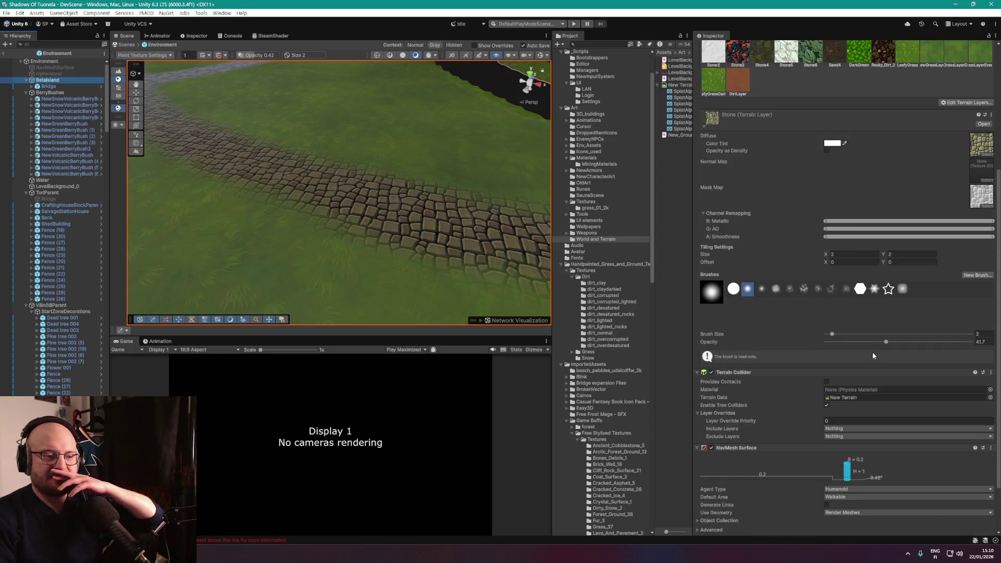
{"action": "scroll", "coordinate": [873, 355], "scroll_direction": "down", "scroll_amount": 3}
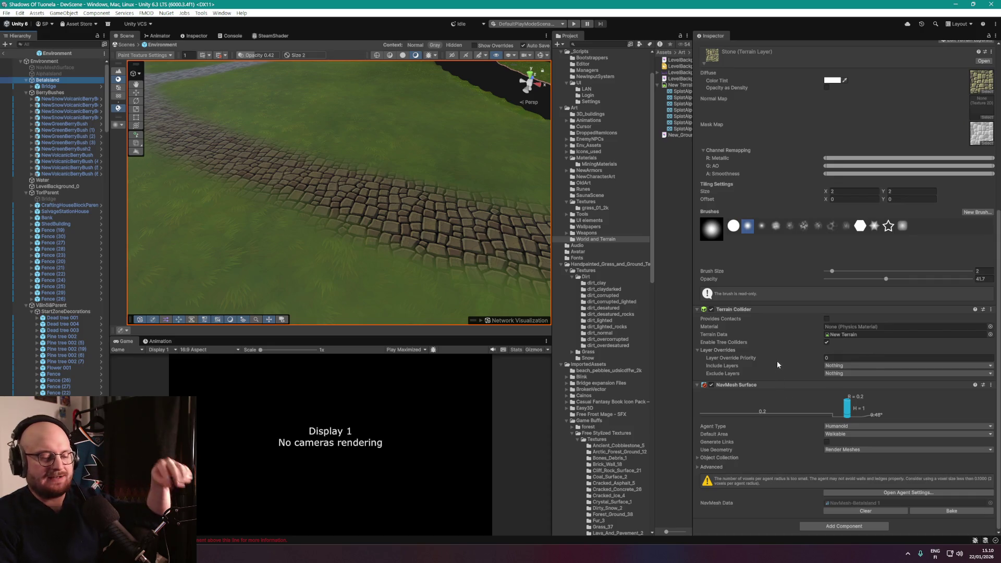
{"action": "mouse_move", "coordinate": [459, 276]}
{"action": "left_mouse_down"}
{"action": "mouse_move", "coordinate": [449, 223]}
{"action": "mouse_move", "coordinate": [324, 206]}
{"action": "mouse_move", "coordinate": [346, 172]}
{"action": "mouse_move", "coordinate": [416, 214]}
{"action": "mouse_move", "coordinate": [303, 185]}
{"action": "mouse_move", "coordinate": [417, 212]}
{"action": "mouse_move", "coordinate": [476, 208]}
{"action": "mouse_move", "coordinate": [438, 206]}
{"action": "mouse_move", "coordinate": [342, 163]}
{"action": "mouse_move", "coordinate": [331, 175]}
{"action": "mouse_move", "coordinate": [375, 188]}
{"action": "left_mouse_up"}
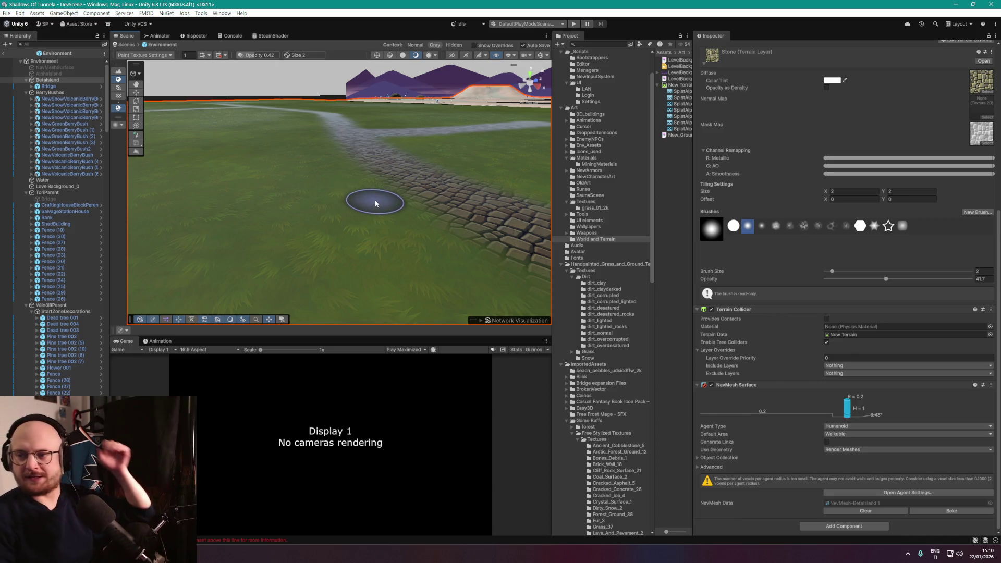
{"action": "mouse_move", "coordinate": [462, 233]}
{"action": "left_mouse_down"}
{"action": "mouse_move", "coordinate": [516, 211]}
{"action": "mouse_move", "coordinate": [552, 219]}
{"action": "left_mouse_up"}
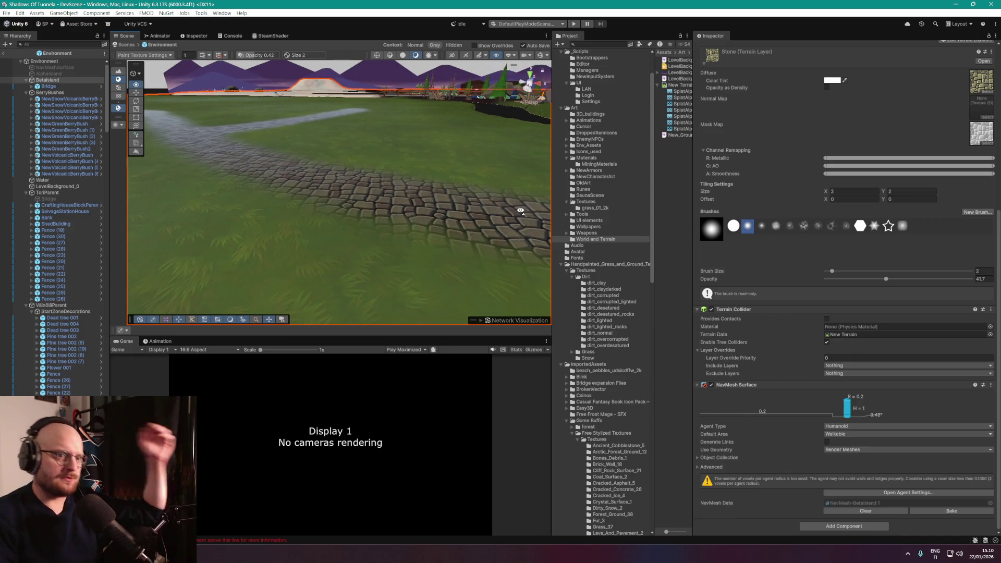
{"action": "scroll", "coordinate": [784, 248], "scroll_direction": "up", "scroll_amount": 5}
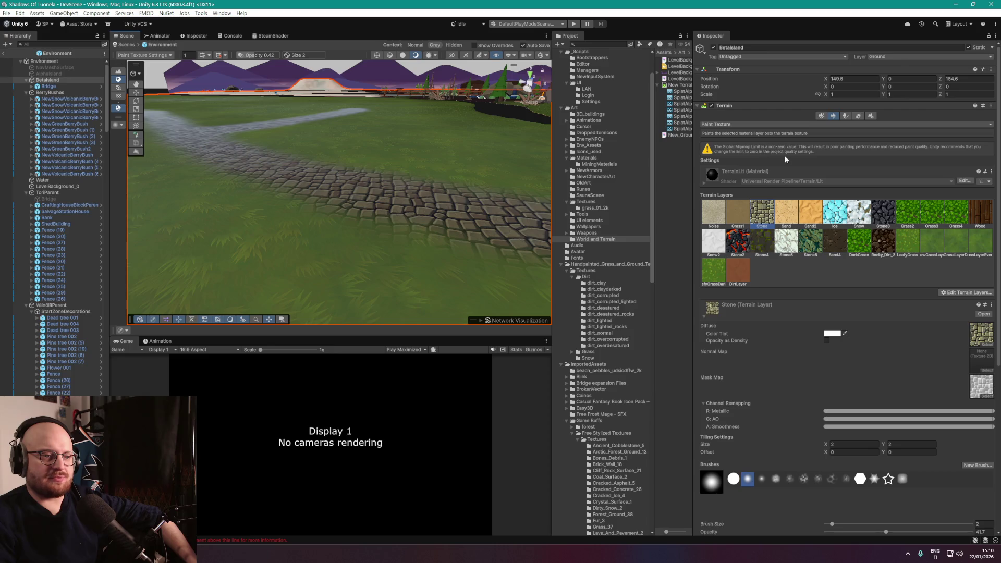
Open the Project Settings window.
{"action": "left_click", "coordinate": [20, 13]}
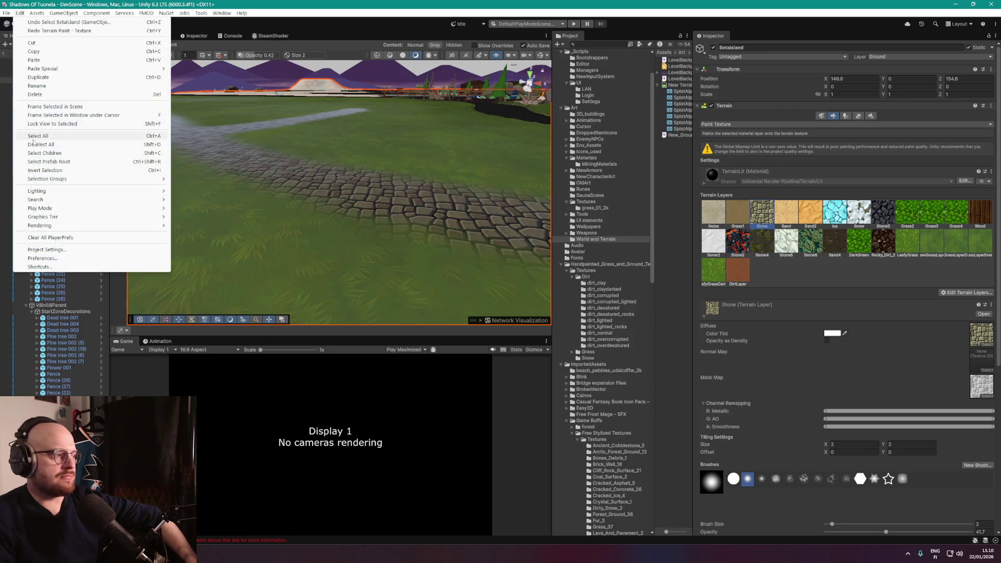
{"action": "left_click", "coordinate": [45, 250]}
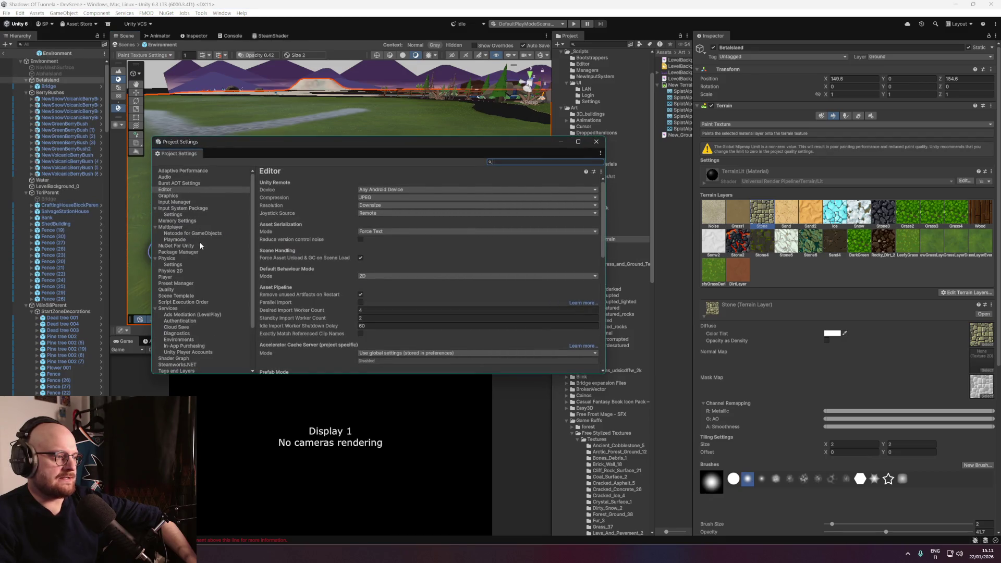
{"action": "scroll", "coordinate": [211, 251], "scroll_direction": "down", "scroll_amount": 3}
{"action": "scroll", "coordinate": [211, 252], "scroll_direction": "up", "scroll_amount": 3}
On the Quality page, keep Very Low's Global Mipmap Limit at Half Resolution.
{"action": "left_click", "coordinate": [174, 290]}
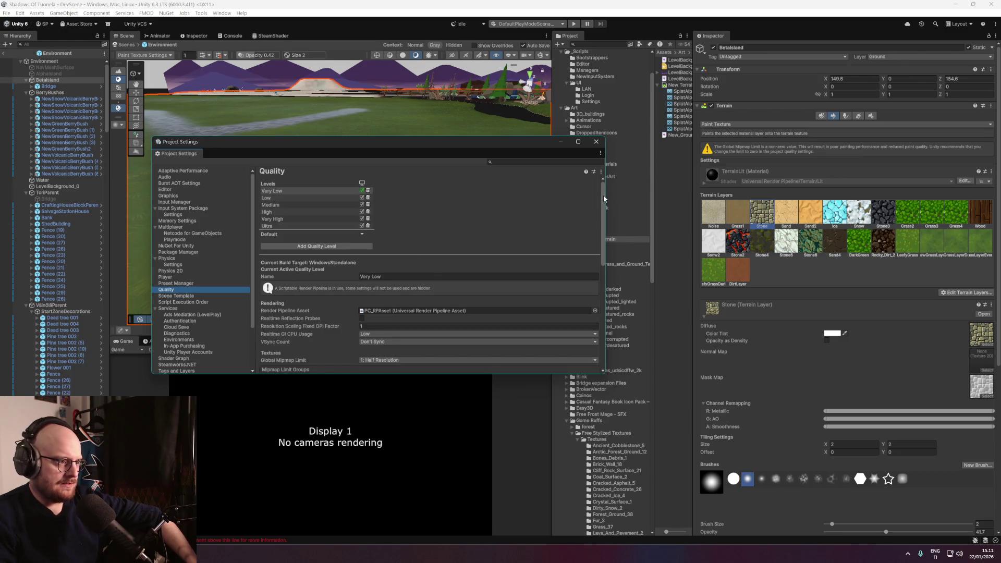
{"action": "left_click_drag", "start_coordinate": [603, 197], "coordinate": [602, 245]}
{"action": "scroll", "coordinate": [602, 245], "scroll_direction": "down", "scroll_amount": 3}
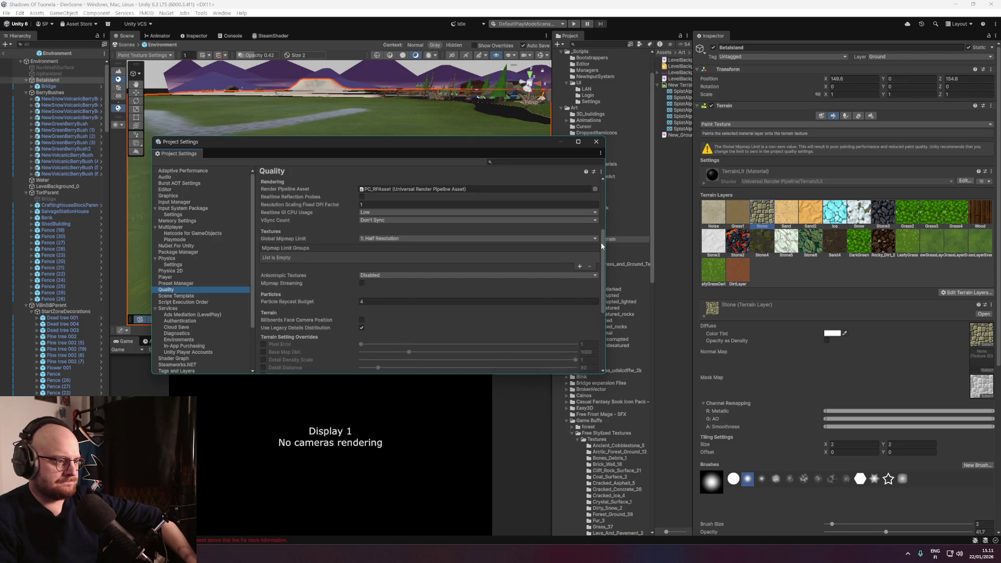
{"action": "left_click", "coordinate": [573, 238]}
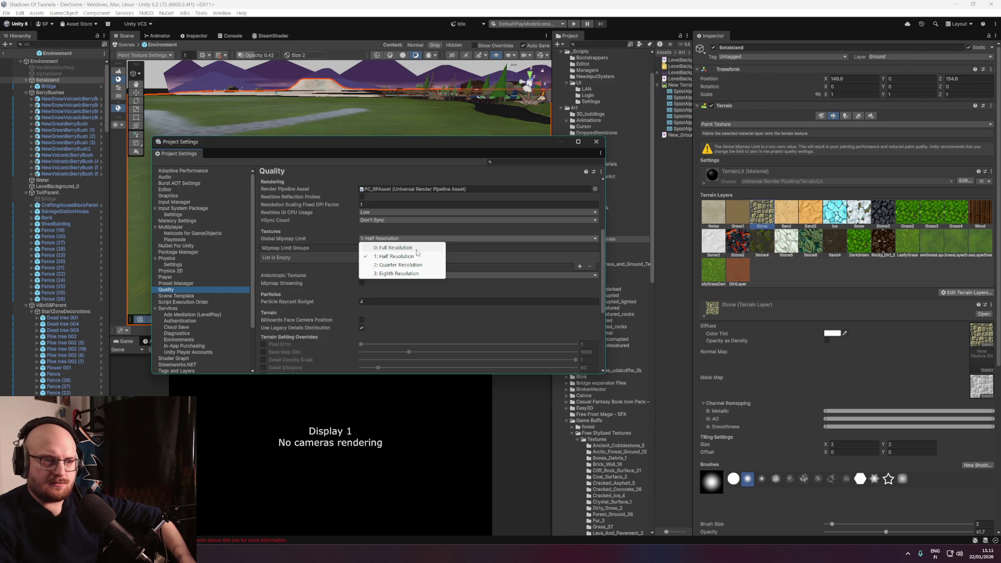
{"action": "left_click", "coordinate": [602, 242]}
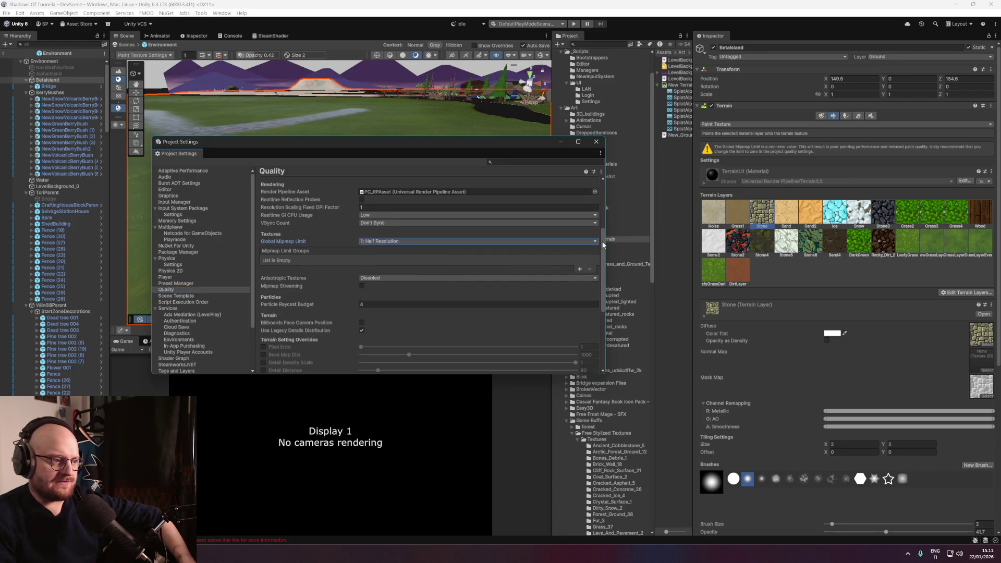
{"action": "left_click_drag", "start_coordinate": [603, 244], "coordinate": [603, 249]}
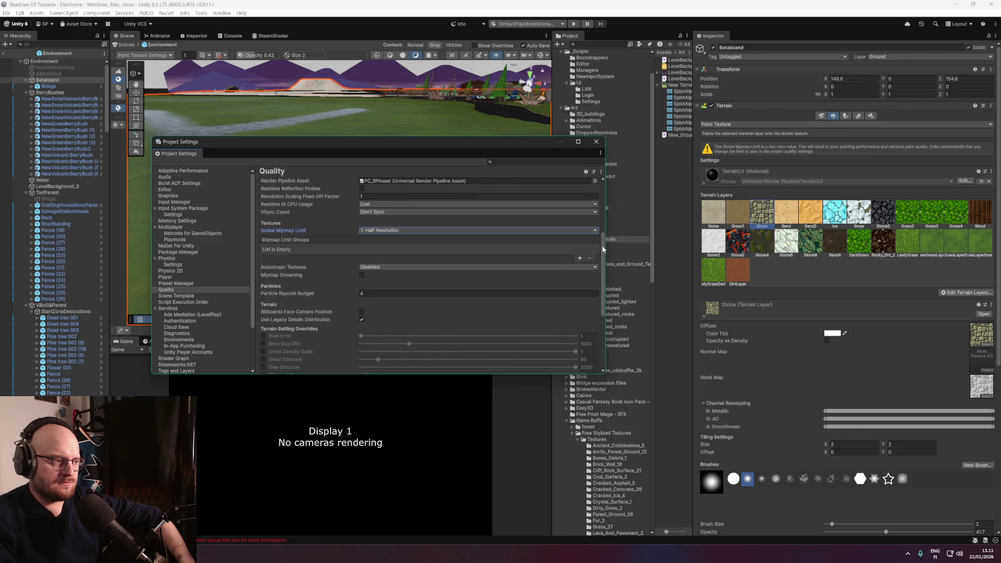
{"action": "scroll", "coordinate": [603, 248], "scroll_direction": "up", "scroll_amount": 1}
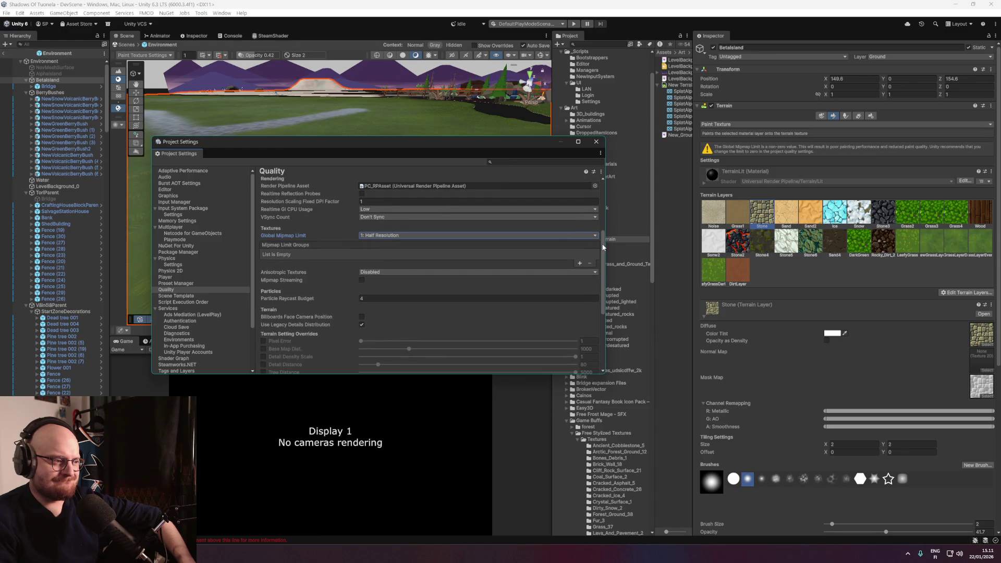
{"action": "left_click_drag", "start_coordinate": [603, 248], "coordinate": [601, 242]}
{"action": "scroll", "coordinate": [466, 244], "scroll_direction": "up", "scroll_amount": 10}
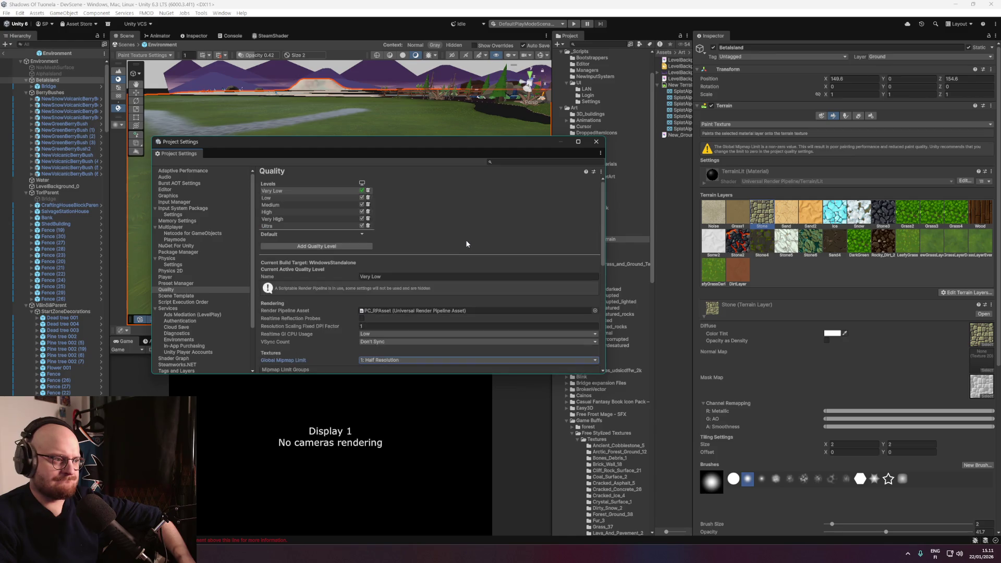
Compare the quality levels, including Medium, then reselect Very Low and review its settings.
{"action": "left_click", "coordinate": [282, 198]}
{"action": "left_click", "coordinate": [283, 202]}
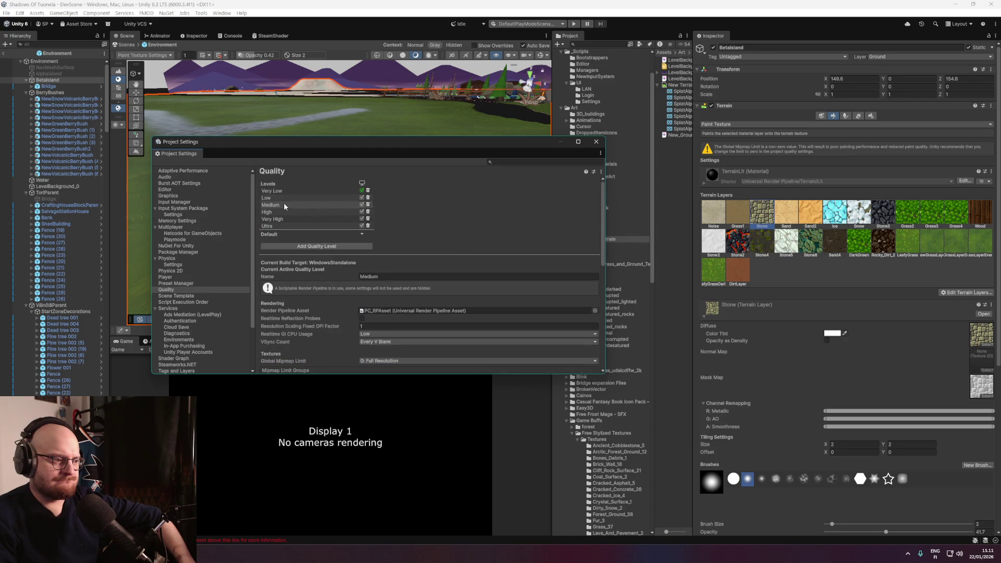
{"action": "scroll", "coordinate": [330, 251], "scroll_direction": "down", "scroll_amount": 3}
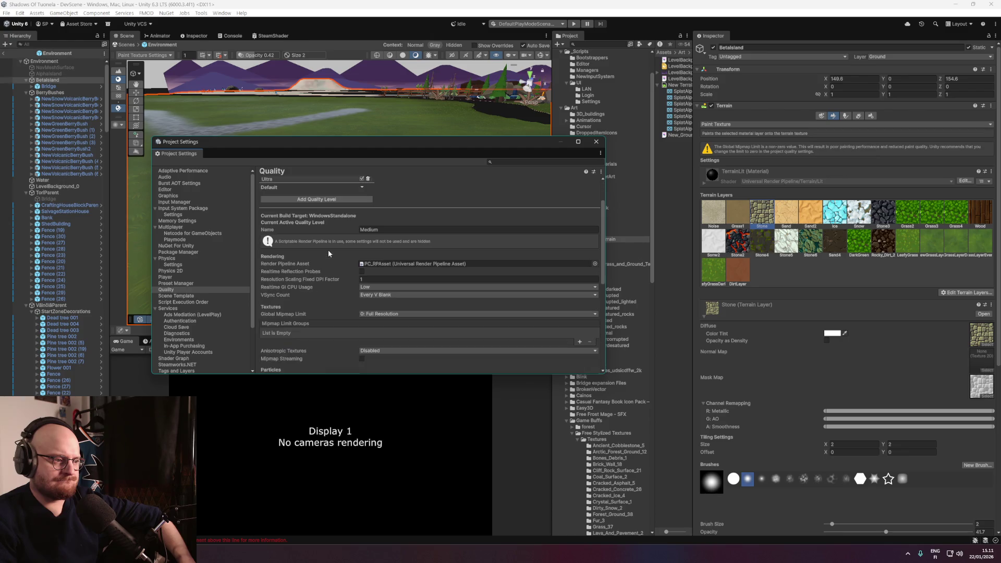
{"action": "scroll", "coordinate": [328, 249], "scroll_direction": "up", "scroll_amount": 3}
{"action": "left_click", "coordinate": [315, 197]}
{"action": "left_click", "coordinate": [314, 191]}
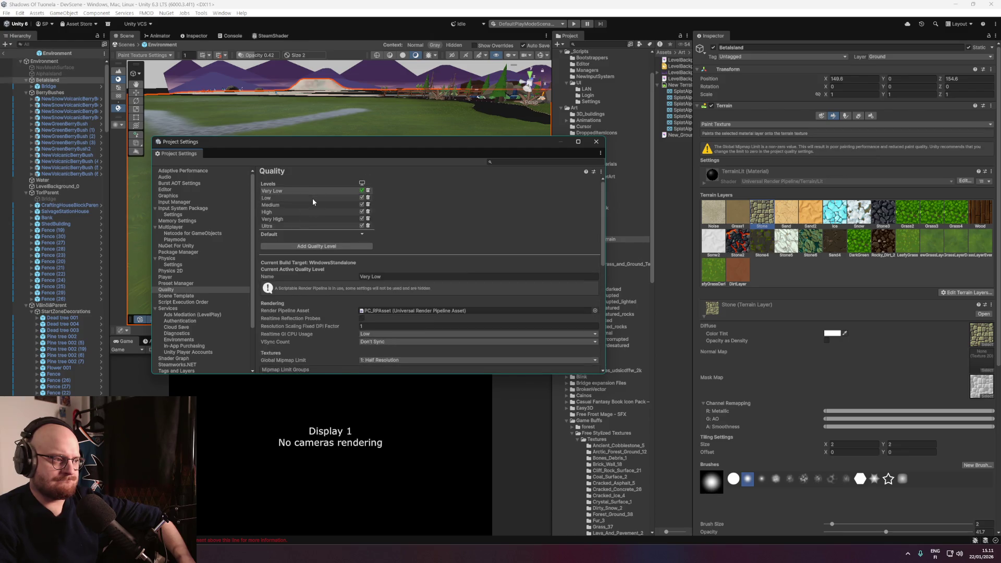
{"action": "left_click", "coordinate": [312, 198]}
{"action": "left_click", "coordinate": [310, 205]}
{"action": "left_click", "coordinate": [314, 191]}
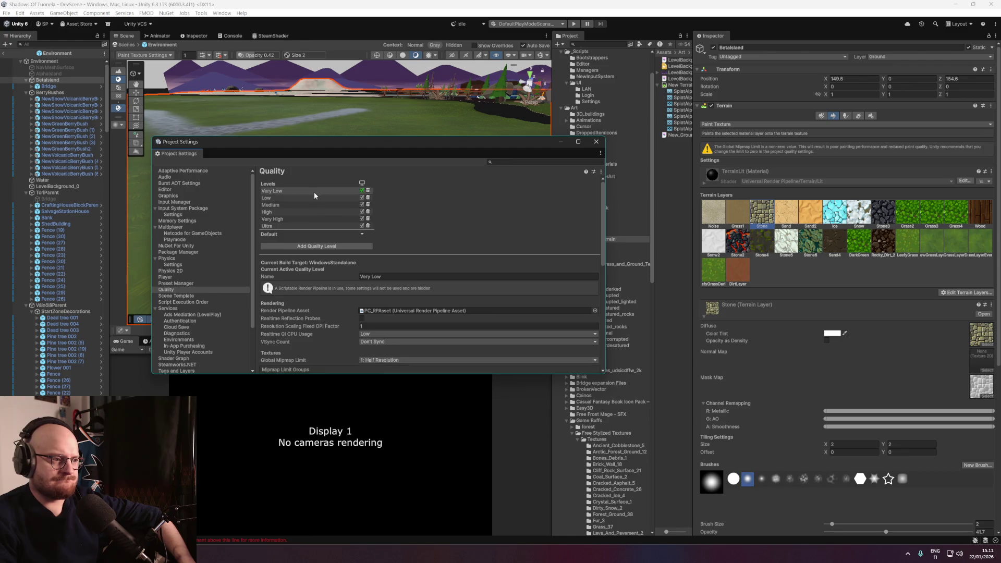
{"action": "scroll", "coordinate": [323, 261], "scroll_direction": "down", "scroll_amount": 3}
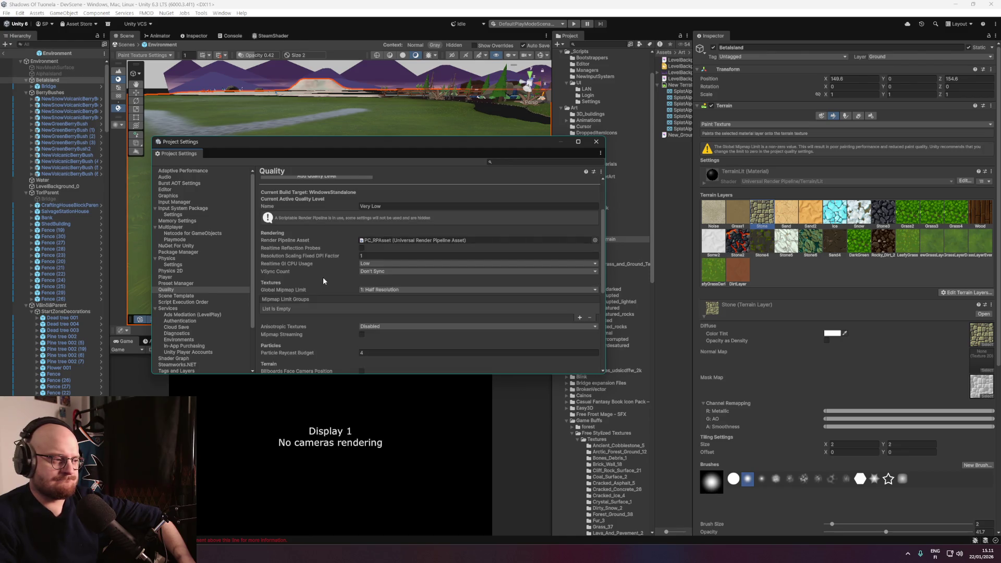
{"action": "scroll", "coordinate": [324, 281], "scroll_direction": "down", "scroll_amount": 1}
{"action": "scroll", "coordinate": [323, 279], "scroll_direction": "down", "scroll_amount": 1}
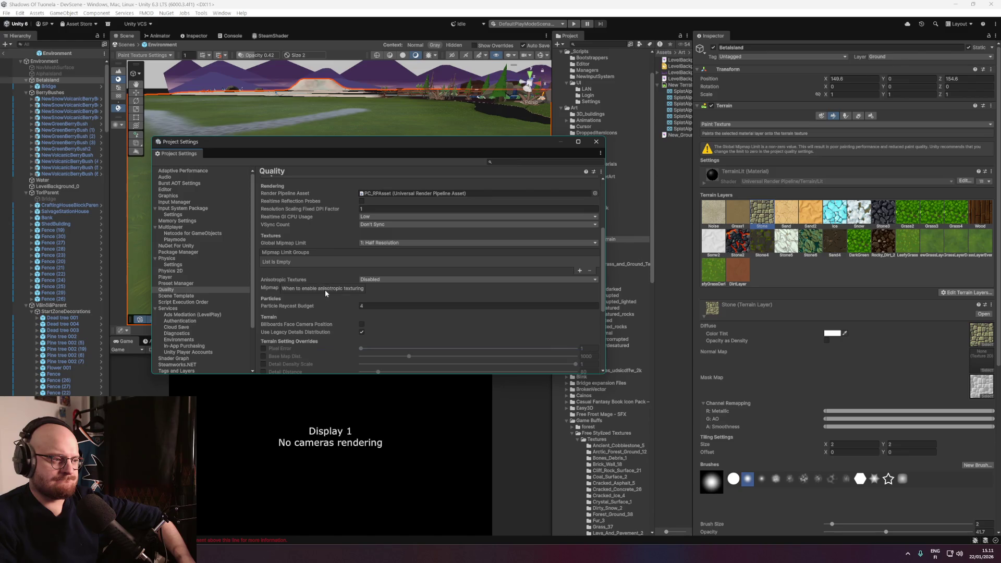
{"action": "scroll", "coordinate": [325, 298], "scroll_direction": "down", "scroll_amount": 6}
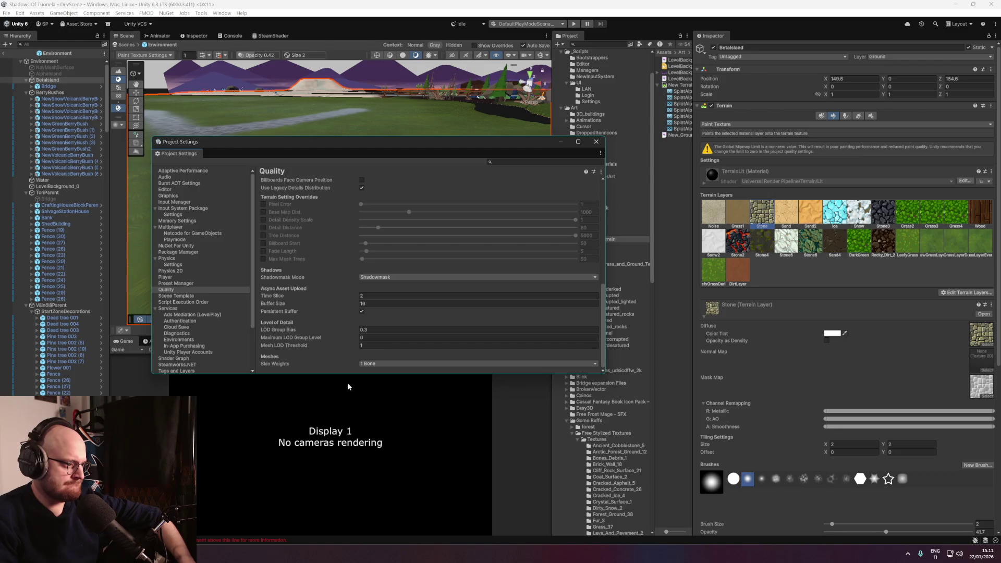
{"action": "scroll", "coordinate": [342, 359], "scroll_direction": "up", "scroll_amount": 10}
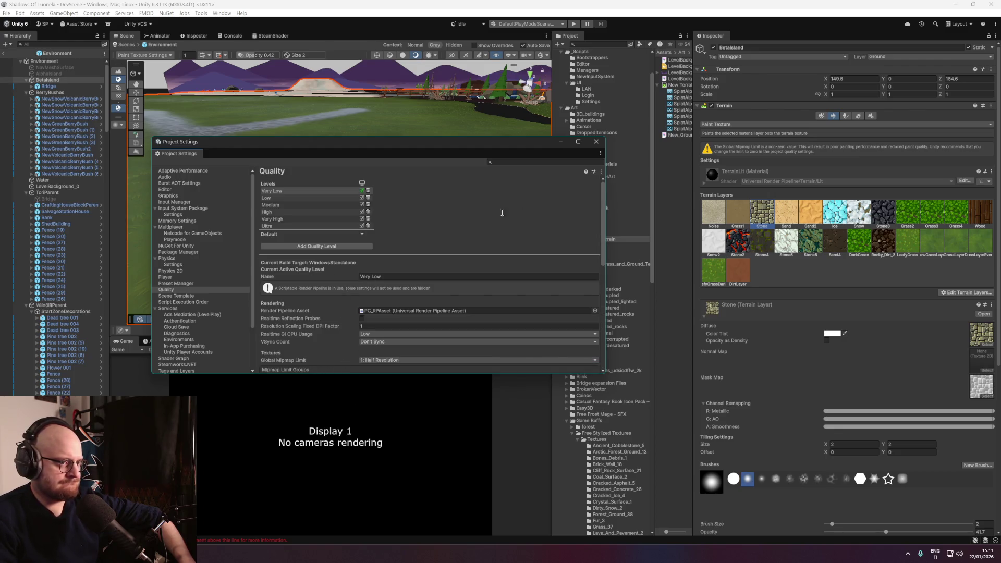
{"action": "left_click", "coordinate": [596, 142]}
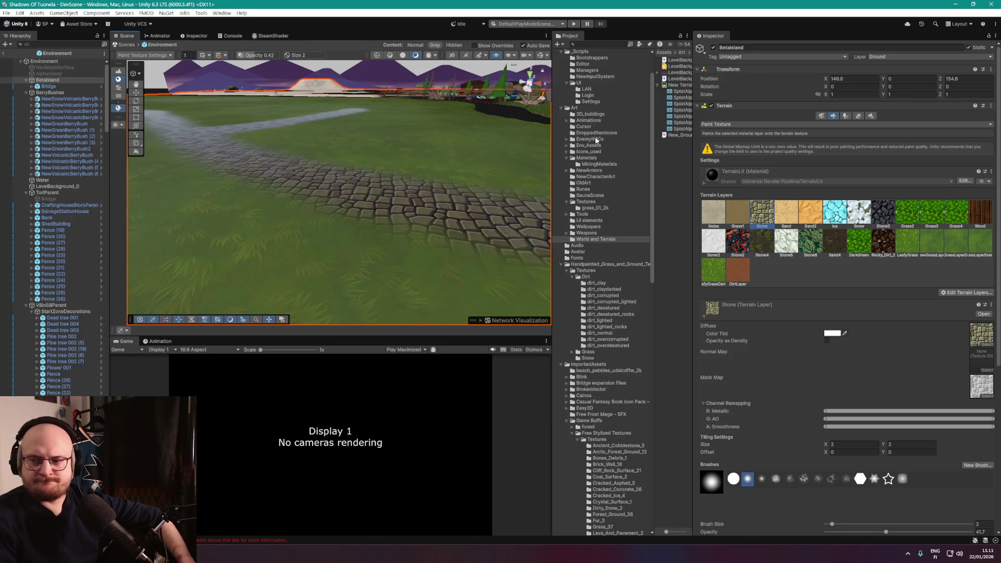
{"action": "scroll", "coordinate": [852, 260], "scroll_direction": "down", "scroll_amount": 5}
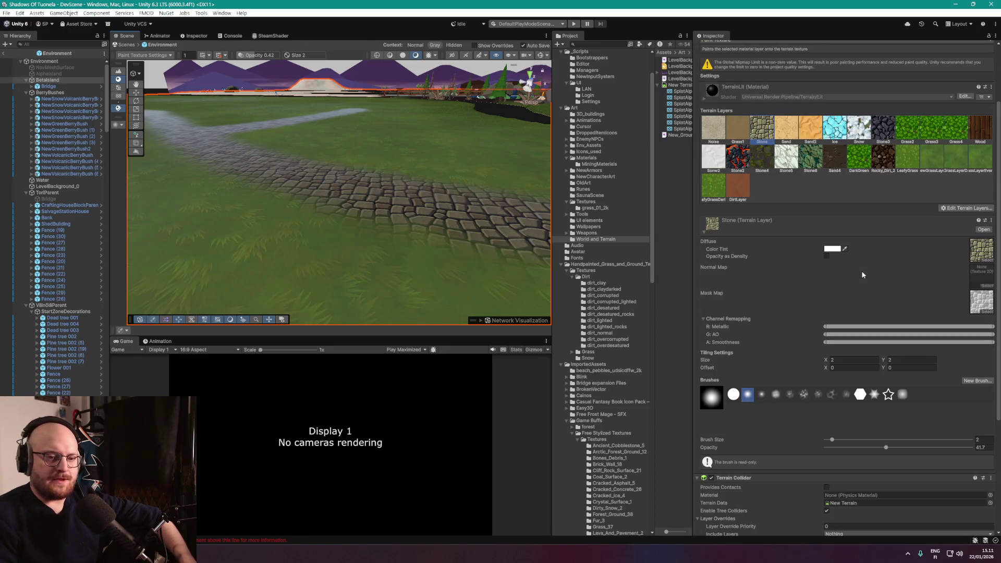
{"action": "scroll", "coordinate": [852, 259], "scroll_direction": "down", "scroll_amount": 4}
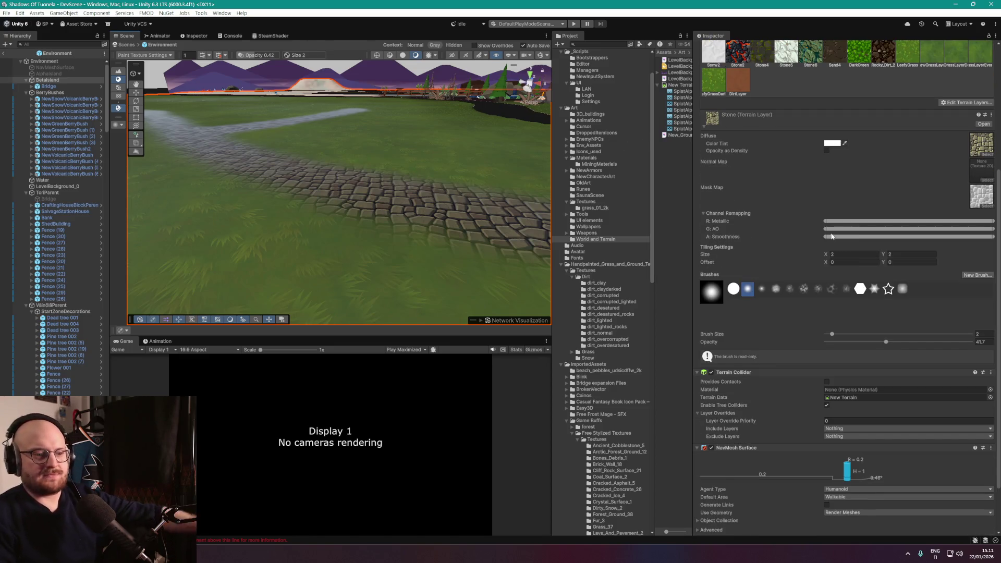
{"action": "scroll", "coordinate": [771, 228], "scroll_direction": "down", "scroll_amount": 3}
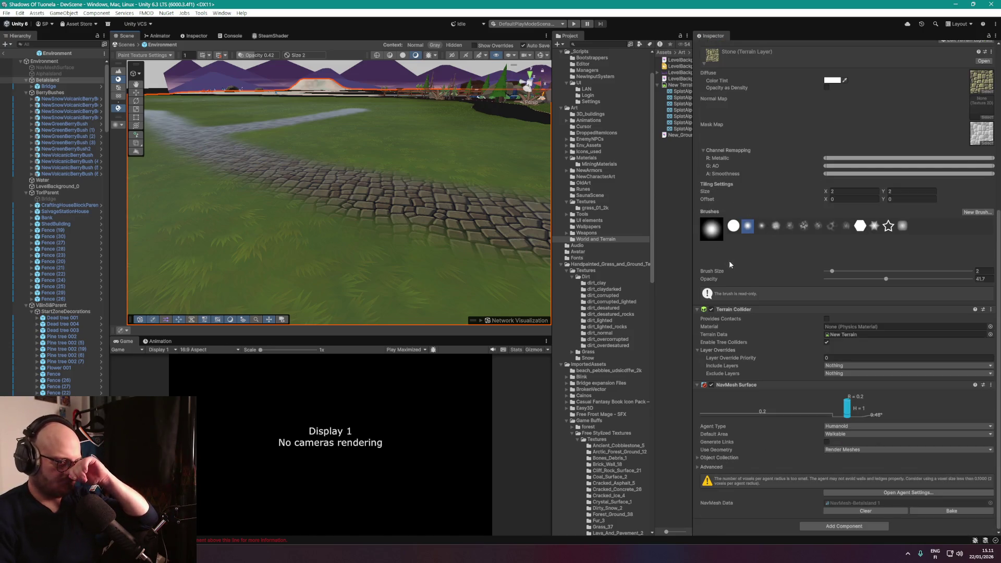
{"action": "scroll", "coordinate": [752, 270], "scroll_direction": "up", "scroll_amount": 10}
{"action": "scroll", "coordinate": [424, 196], "scroll_direction": "up", "scroll_amount": 10}
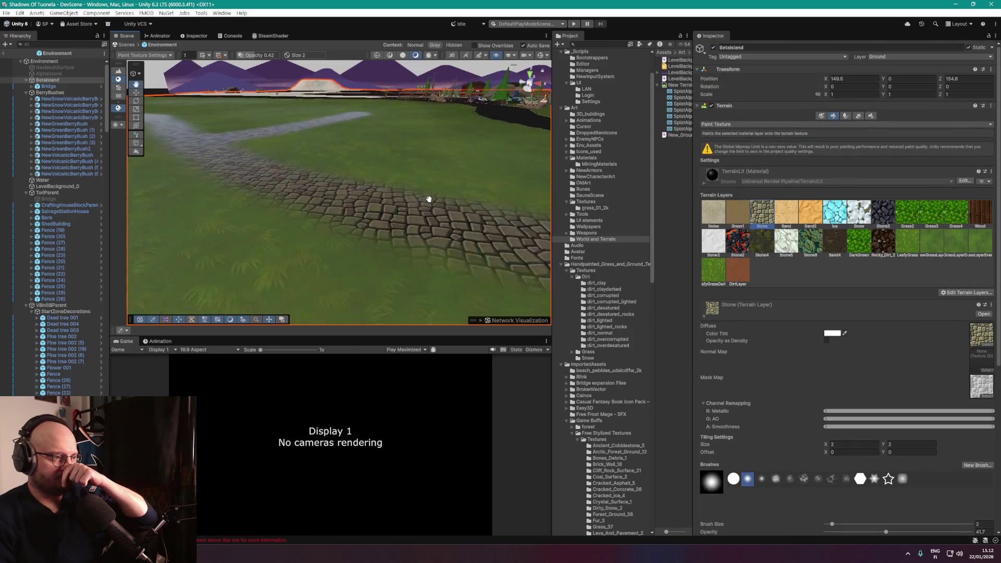
{"action": "scroll", "coordinate": [397, 188], "scroll_direction": "down", "scroll_amount": 10}
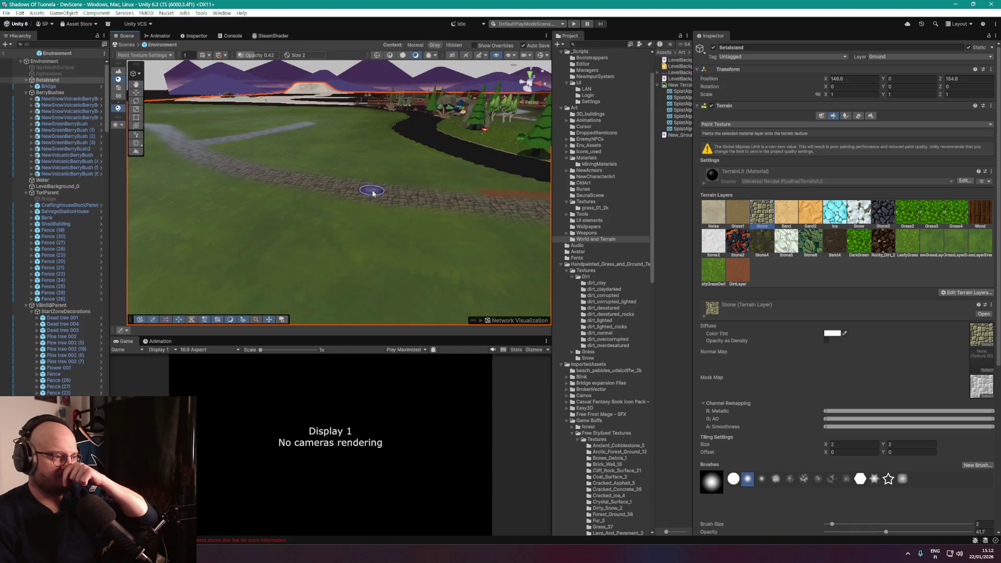
{"action": "mouse_move", "coordinate": [402, 186]}
{"action": "left_mouse_down"}
{"action": "mouse_move", "coordinate": [449, 172]}
{"action": "mouse_move", "coordinate": [471, 183]}
{"action": "mouse_move", "coordinate": [452, 246]}
{"action": "mouse_move", "coordinate": [463, 262]}
{"action": "mouse_move", "coordinate": [527, 203]}
{"action": "mouse_move", "coordinate": [681, 249]}
{"action": "mouse_move", "coordinate": [645, 227]}
{"action": "mouse_move", "coordinate": [666, 221]}
{"action": "mouse_move", "coordinate": [640, 225]}
{"action": "mouse_move", "coordinate": [684, 235]}
{"action": "mouse_move", "coordinate": [342, 208]}
{"action": "mouse_move", "coordinate": [401, 203]}
{"action": "mouse_move", "coordinate": [424, 179]}
{"action": "mouse_move", "coordinate": [396, 209]}
{"action": "mouse_move", "coordinate": [424, 219]}
{"action": "mouse_move", "coordinate": [334, 153]}
{"action": "mouse_move", "coordinate": [219, 208]}
{"action": "left_mouse_up"}
Enter play mode, host a game, and walk the player along the cobblestone path to the crossroads.
{"action": "left_click", "coordinate": [574, 23]}
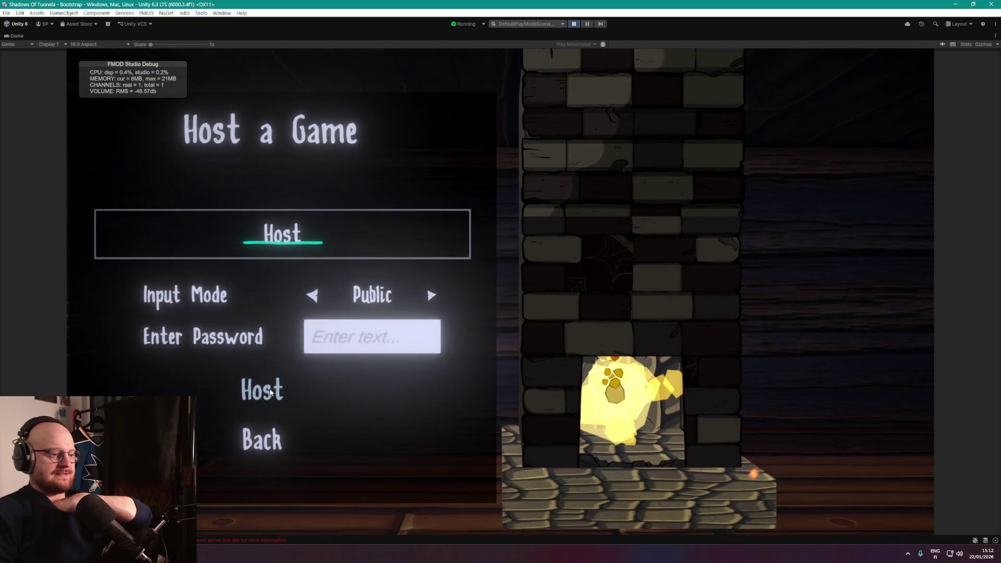
{"action": "left_click", "coordinate": [272, 388]}
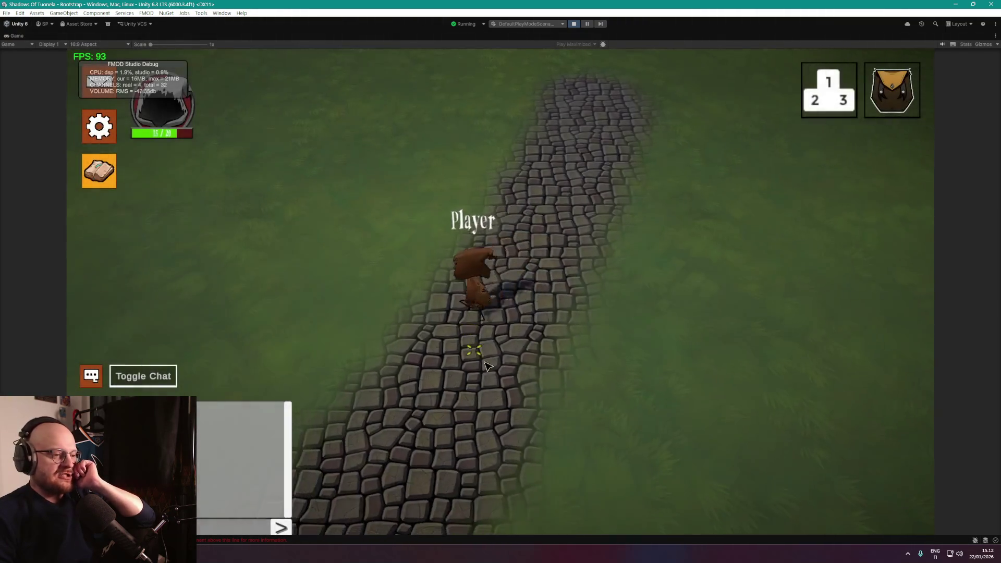
{"action": "left_click", "coordinate": [443, 365]}
{"action": "left_click", "coordinate": [453, 386]}
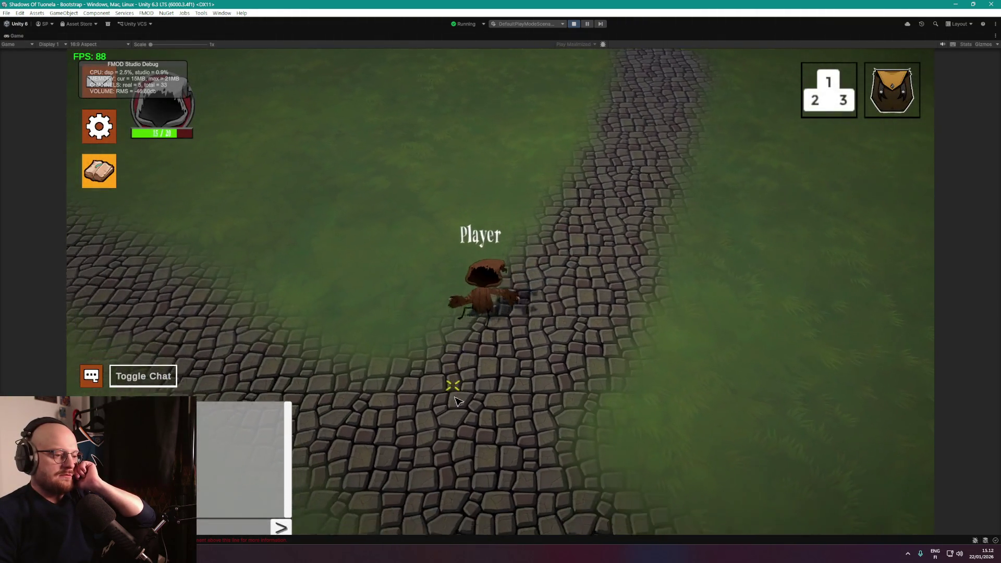
{"action": "left_click", "coordinate": [529, 414]}
{"action": "left_click", "coordinate": [416, 357]}
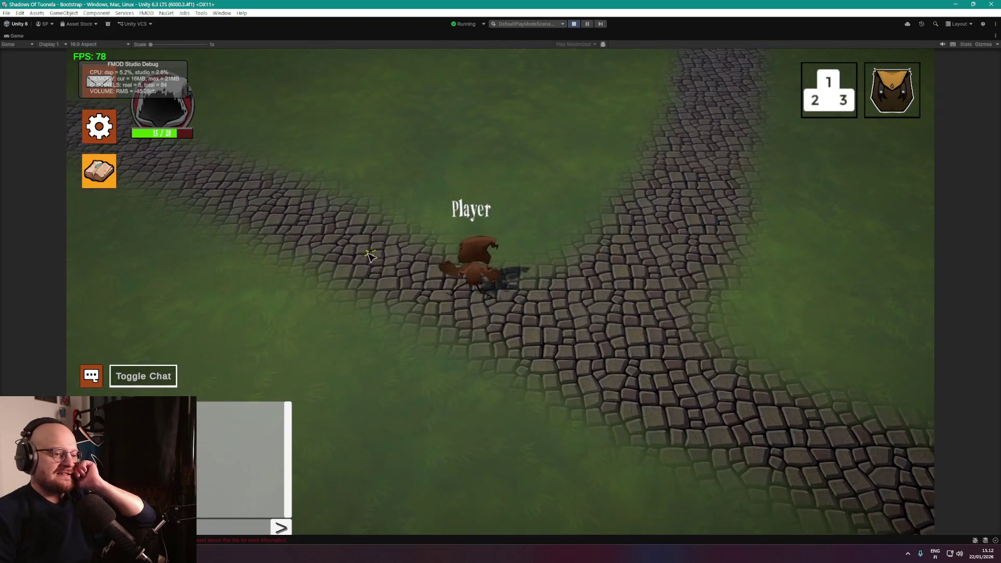
{"action": "left_click", "coordinate": [412, 270]}
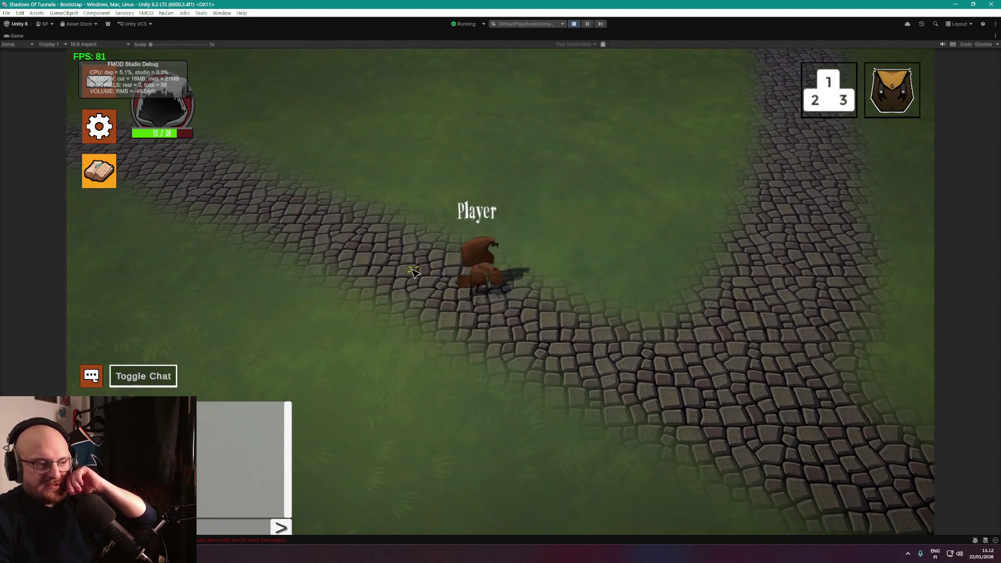
{"action": "left_click", "coordinate": [518, 339]}
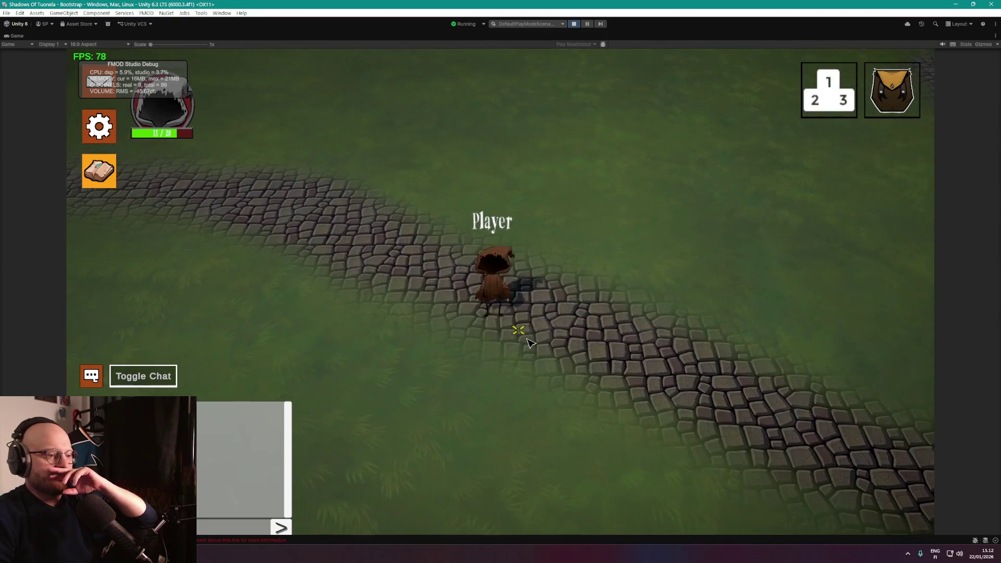
Walk the player between the grass and cobblestones, then stop play mode.
{"action": "left_click", "coordinate": [406, 367]}
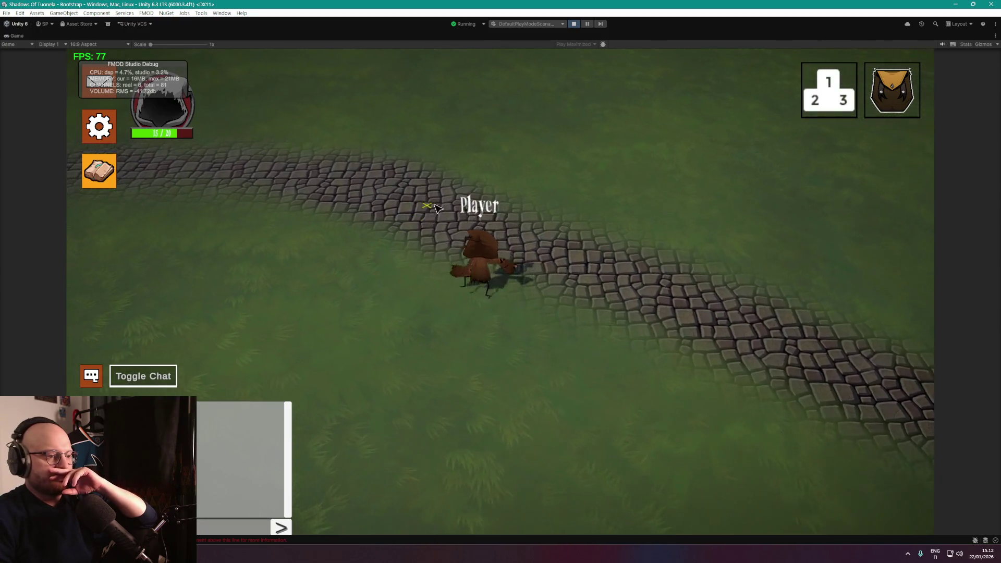
{"action": "left_click", "coordinate": [368, 243]}
{"action": "left_click", "coordinate": [394, 355]}
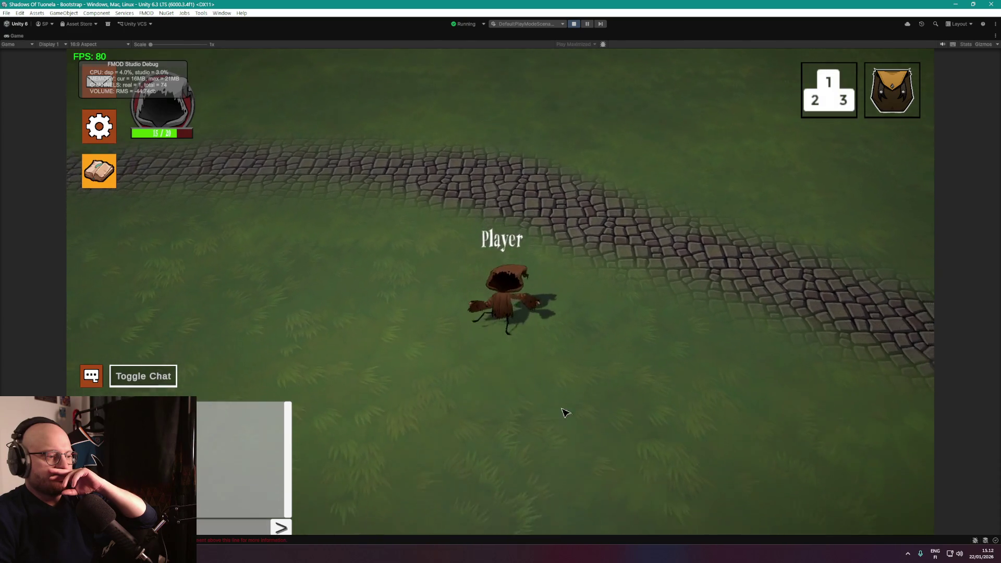
{"action": "left_click", "coordinate": [628, 310]}
{"action": "left_click", "coordinate": [636, 277]}
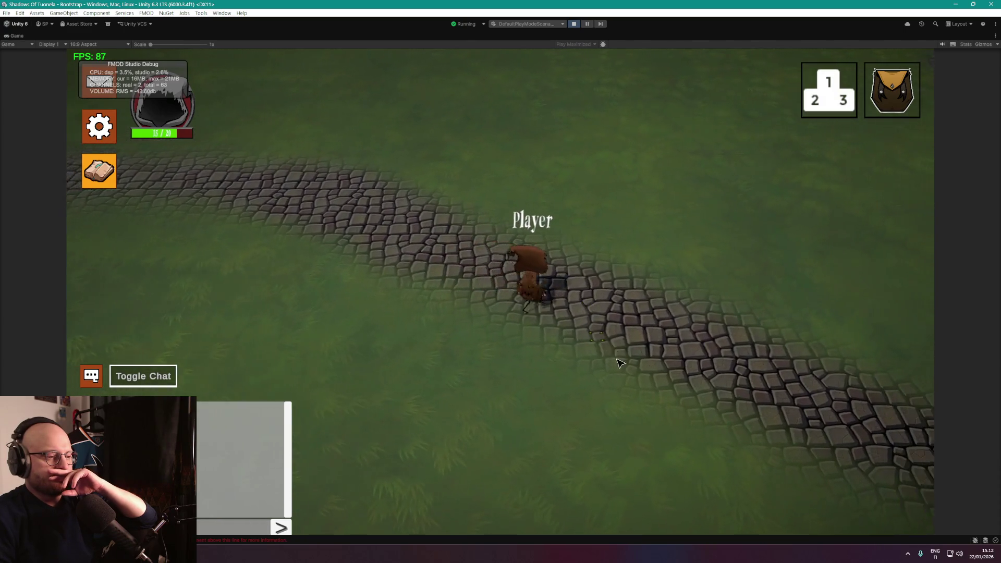
{"action": "left_click", "coordinate": [648, 375]}
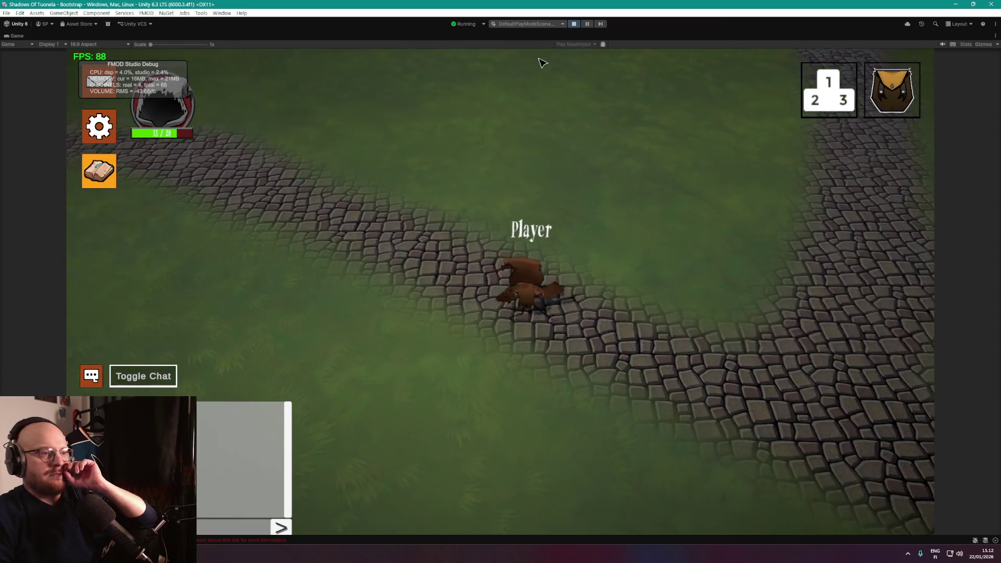
{"action": "left_click", "coordinate": [575, 24]}
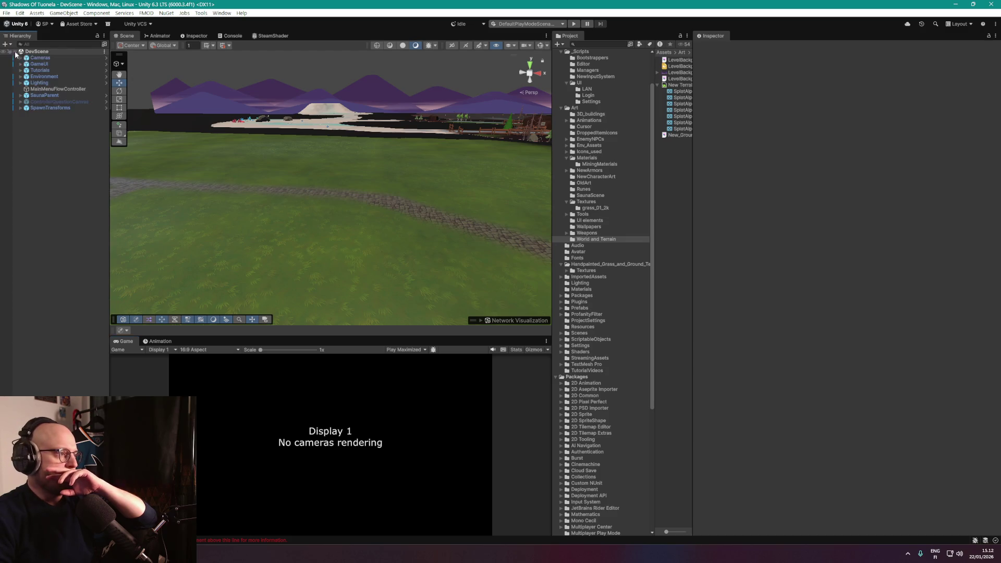
Open the Environment prefab, select Betaisland, and view the Stone layer in Paint Texture mode.
{"action": "left_click", "coordinate": [103, 75]}
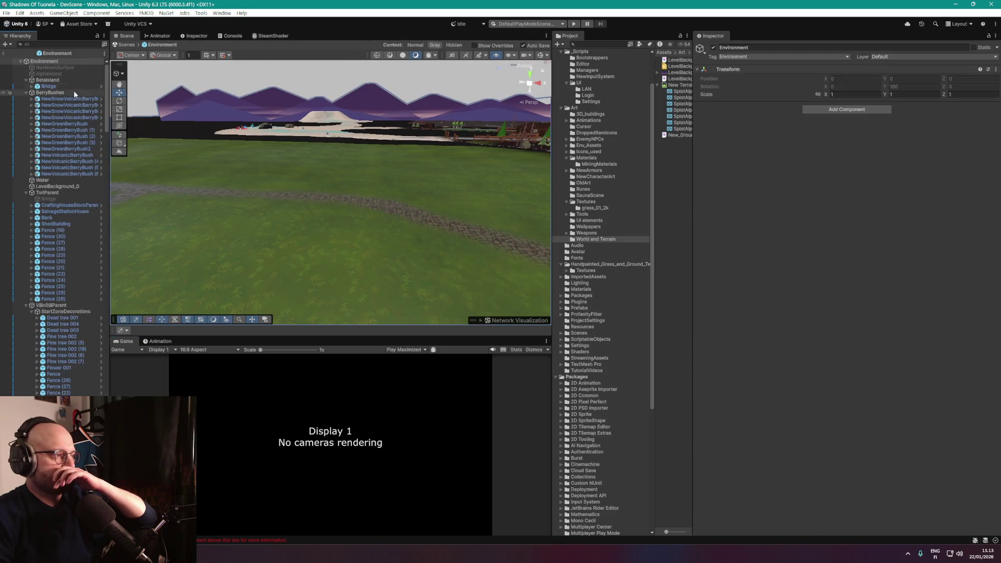
{"action": "left_click", "coordinate": [61, 80]}
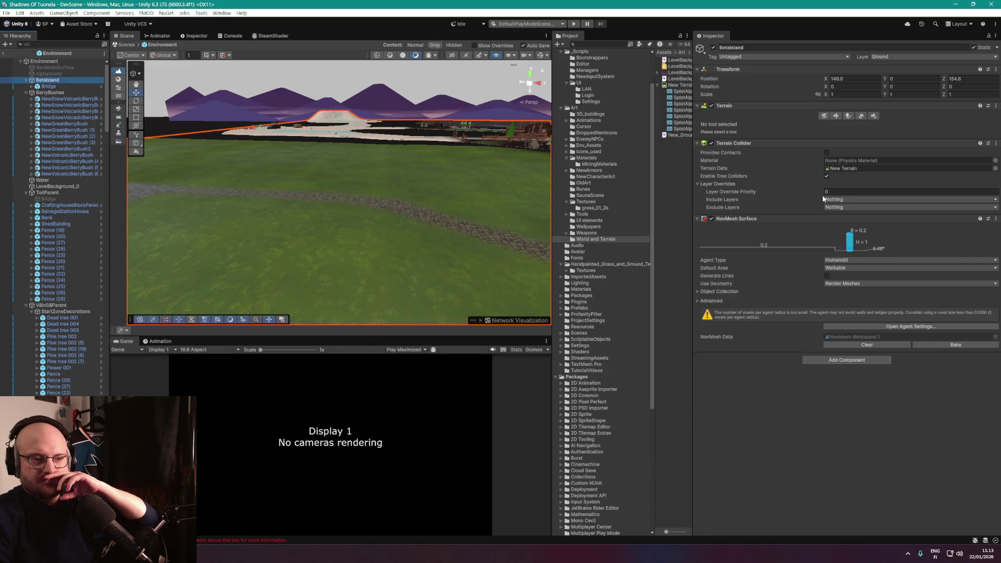
{"action": "left_click", "coordinate": [836, 115]}
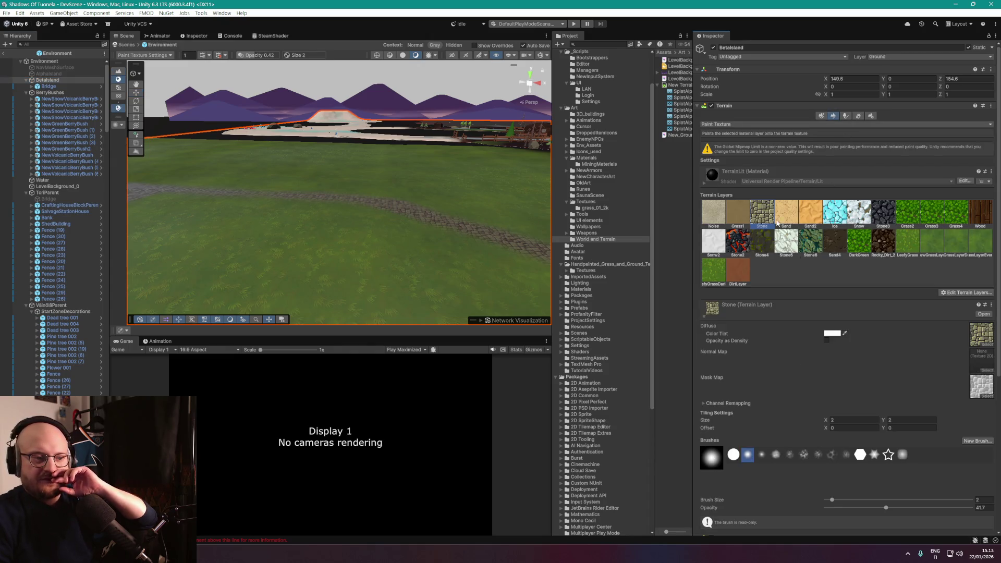
{"action": "scroll", "coordinate": [815, 327], "scroll_direction": "down", "scroll_amount": 8}
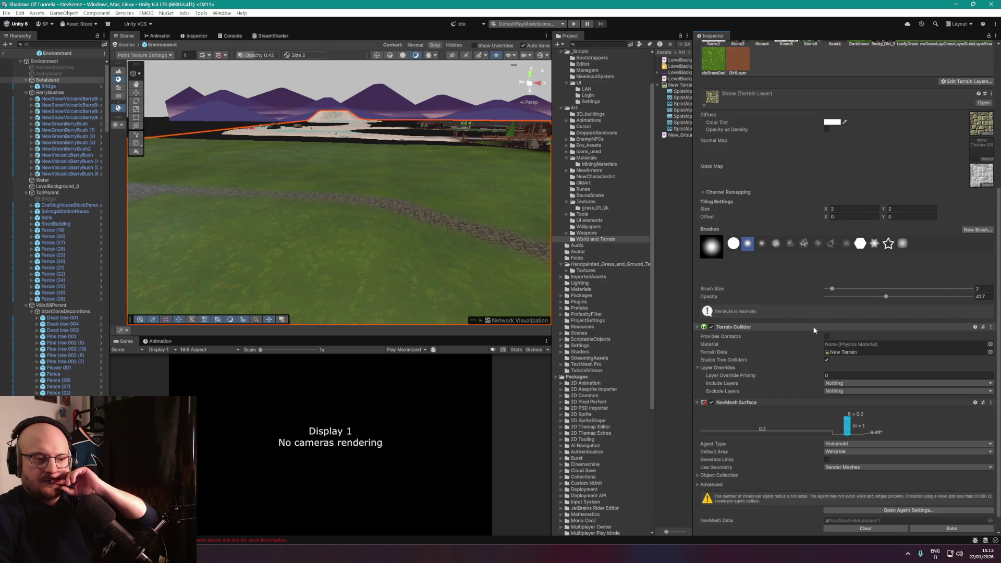
{"action": "scroll", "coordinate": [804, 321], "scroll_direction": "up", "scroll_amount": 5}
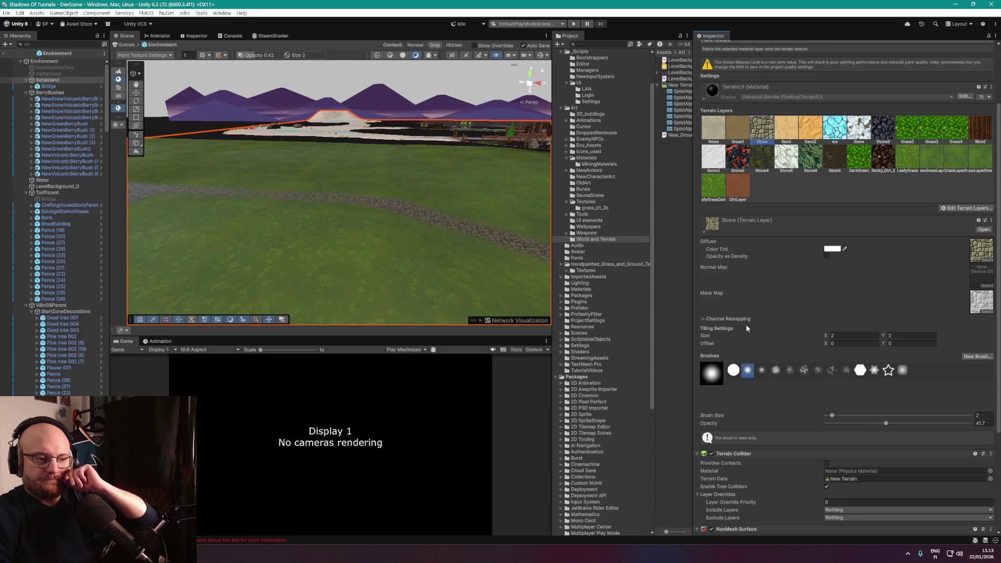
{"action": "left_click", "coordinate": [703, 319]}
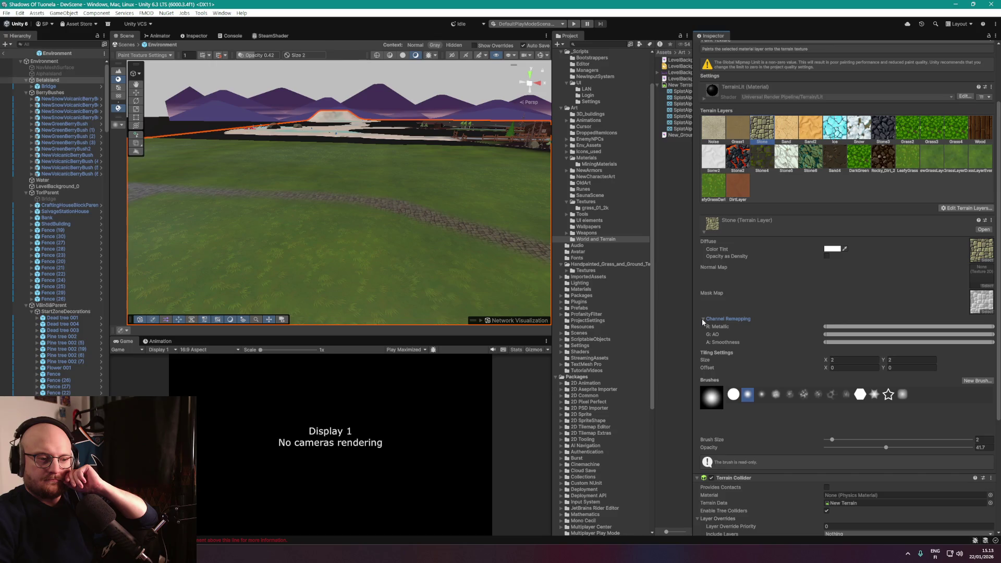
{"action": "left_click", "coordinate": [703, 319]}
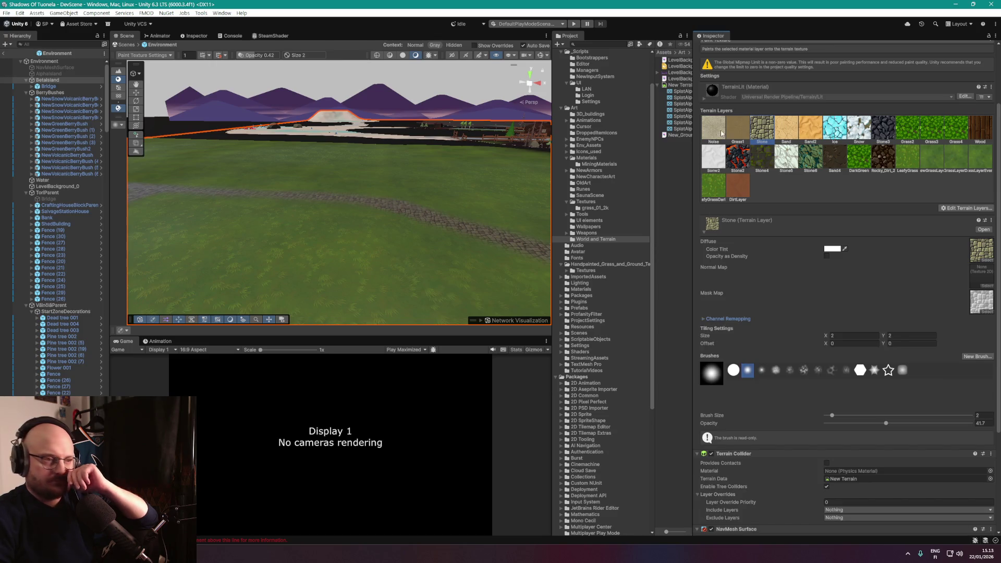
Check Ancient_Cobblestone_5_Albedo's import settings, then return to the Betaisland terrain.
{"action": "left_click", "coordinate": [981, 249]}
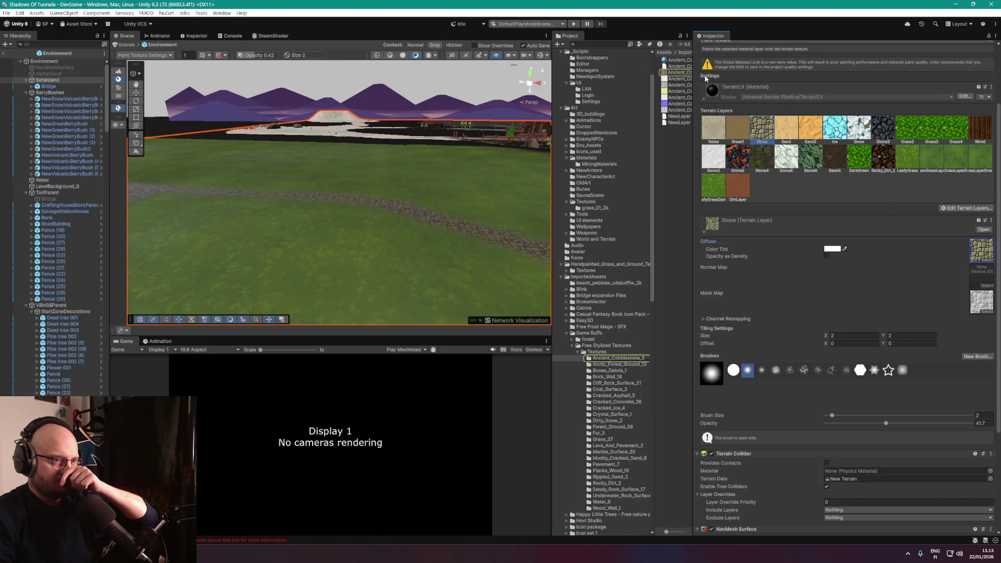
{"action": "double_click", "coordinate": [981, 250]}
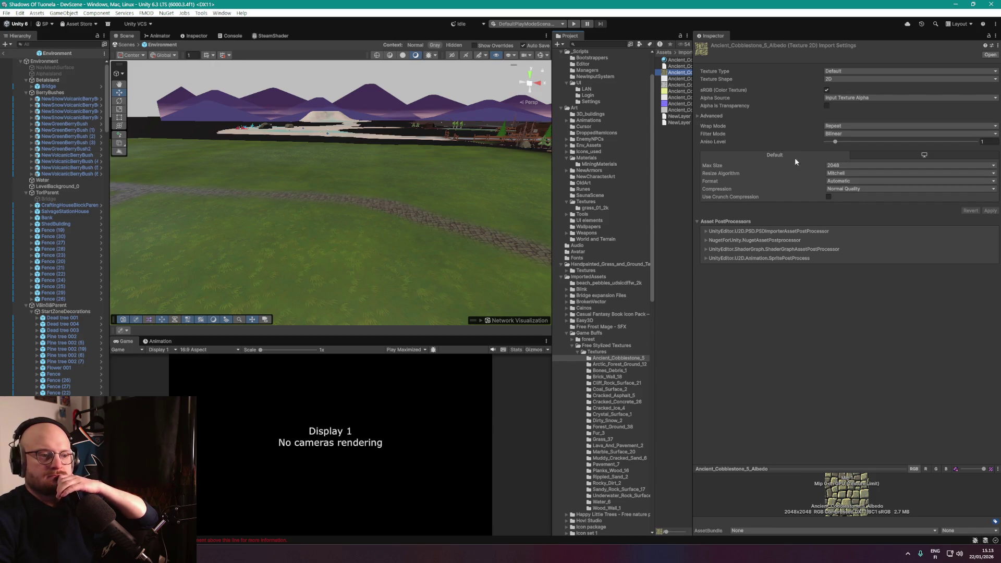
{"action": "left_click", "coordinate": [58, 80]}
{"action": "scroll", "coordinate": [783, 236], "scroll_direction": "down", "scroll_amount": 4}
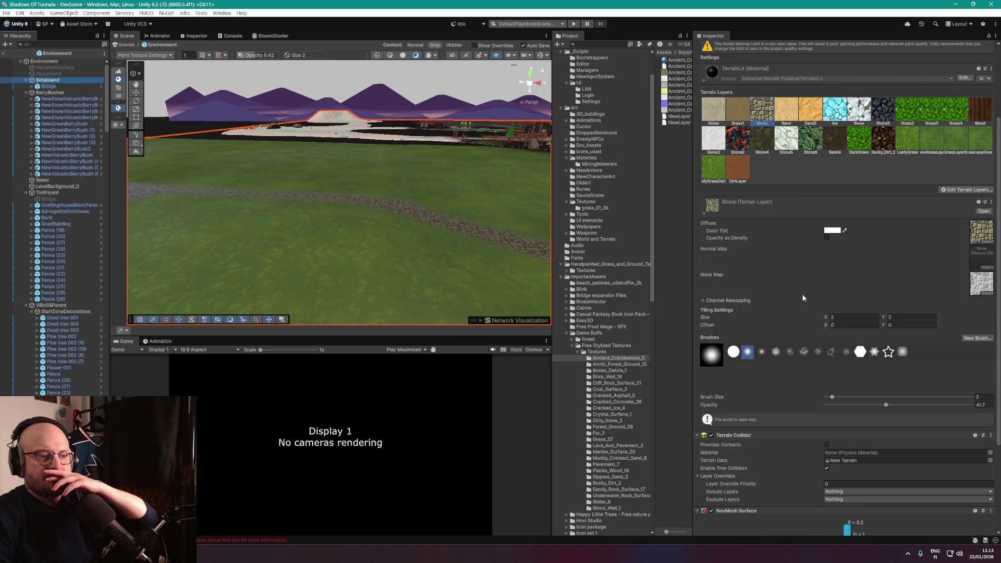
Drop the Stone layer's metallic and smoothness remapping to minimum and tune its ambient occlusion.
{"action": "scroll", "coordinate": [801, 293], "scroll_direction": "down", "scroll_amount": 1}
{"action": "scroll", "coordinate": [725, 276], "scroll_direction": "down", "scroll_amount": 1}
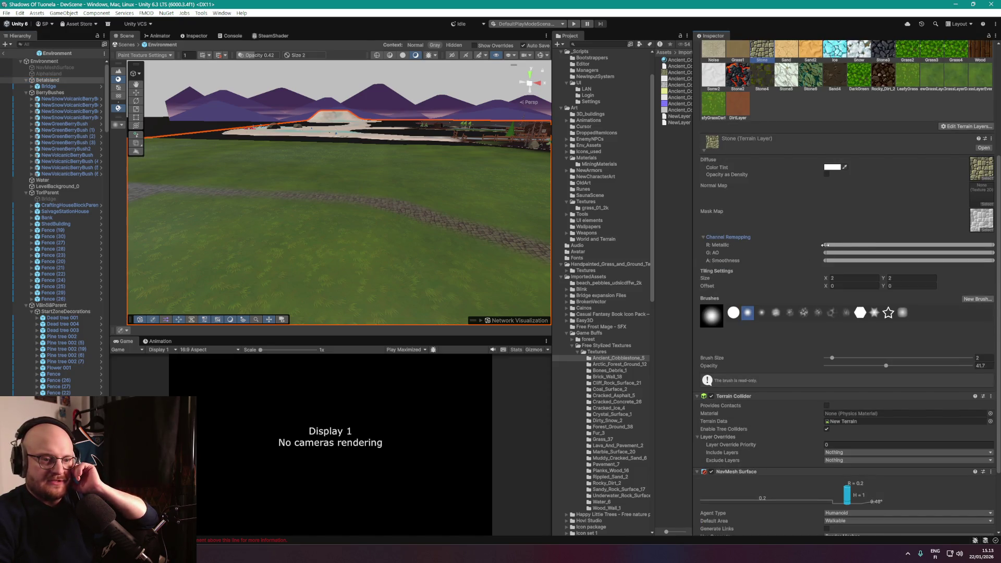
{"action": "mouse_move", "coordinate": [987, 245]}
{"action": "left_mouse_down"}
{"action": "mouse_move", "coordinate": [835, 245]}
{"action": "mouse_move", "coordinate": [980, 245]}
{"action": "mouse_move", "coordinate": [782, 250]}
{"action": "mouse_move", "coordinate": [732, 262]}
{"action": "mouse_move", "coordinate": [751, 248]}
{"action": "left_mouse_up"}
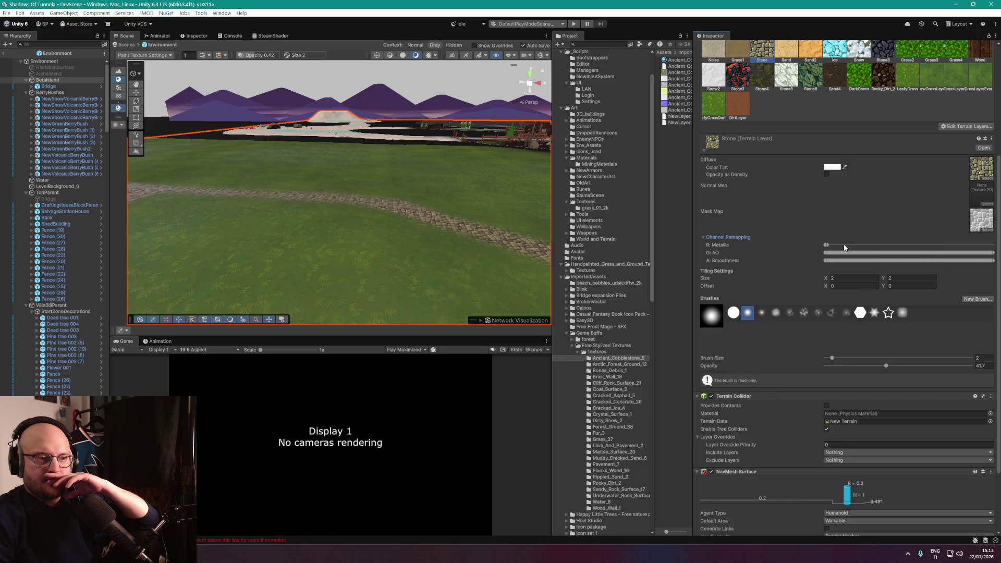
{"action": "mouse_move", "coordinate": [826, 245]}
{"action": "left_mouse_down"}
{"action": "mouse_move", "coordinate": [933, 245]}
{"action": "mouse_move", "coordinate": [754, 252]}
{"action": "left_mouse_up"}
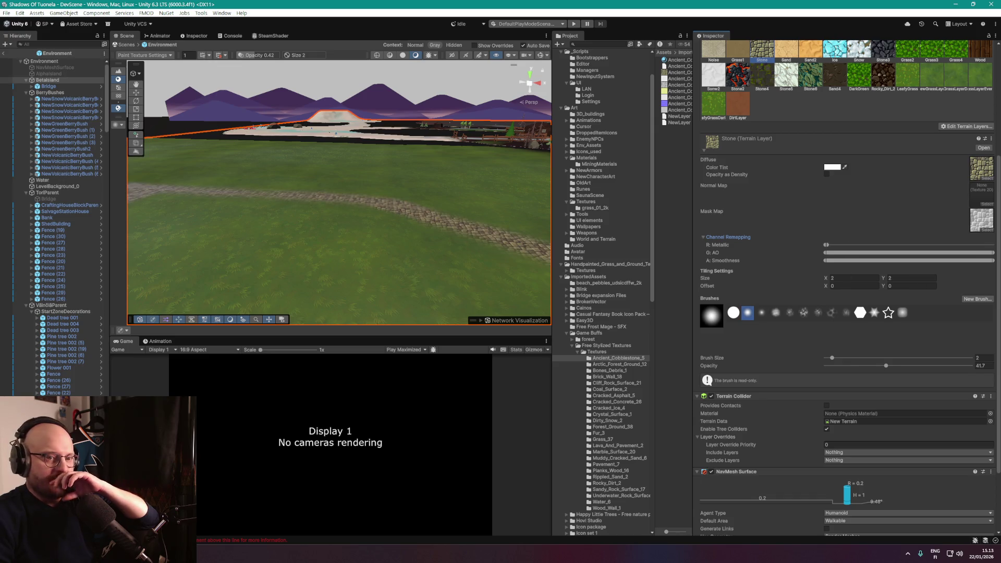
{"action": "left_click_drag", "start_coordinate": [992, 260], "coordinate": [608, 264]}
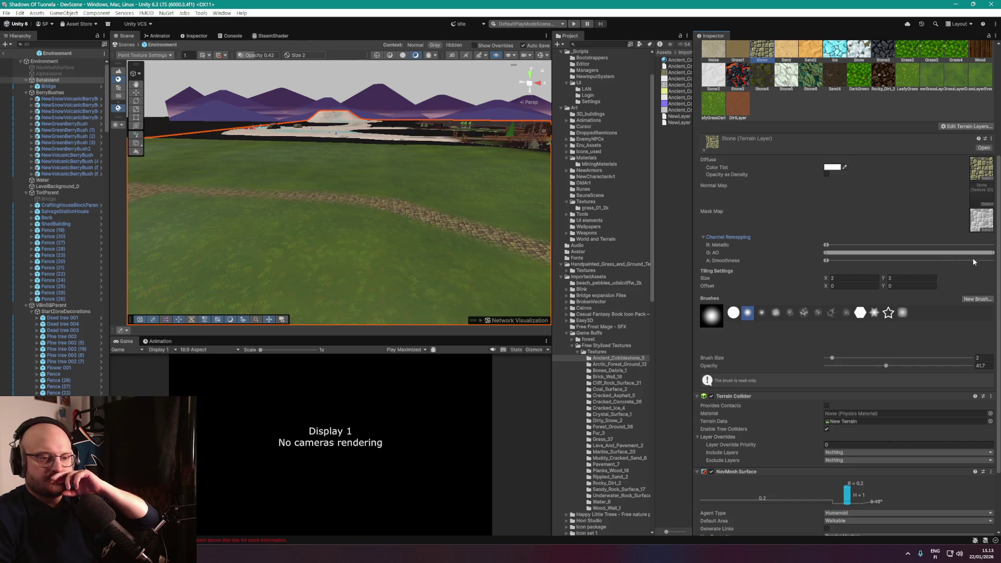
{"action": "mouse_move", "coordinate": [991, 252]}
{"action": "left_mouse_down"}
{"action": "mouse_move", "coordinate": [672, 261]}
{"action": "mouse_move", "coordinate": [545, 225]}
{"action": "left_mouse_up"}
{"action": "scroll", "coordinate": [487, 232], "scroll_direction": "up", "scroll_amount": 5}
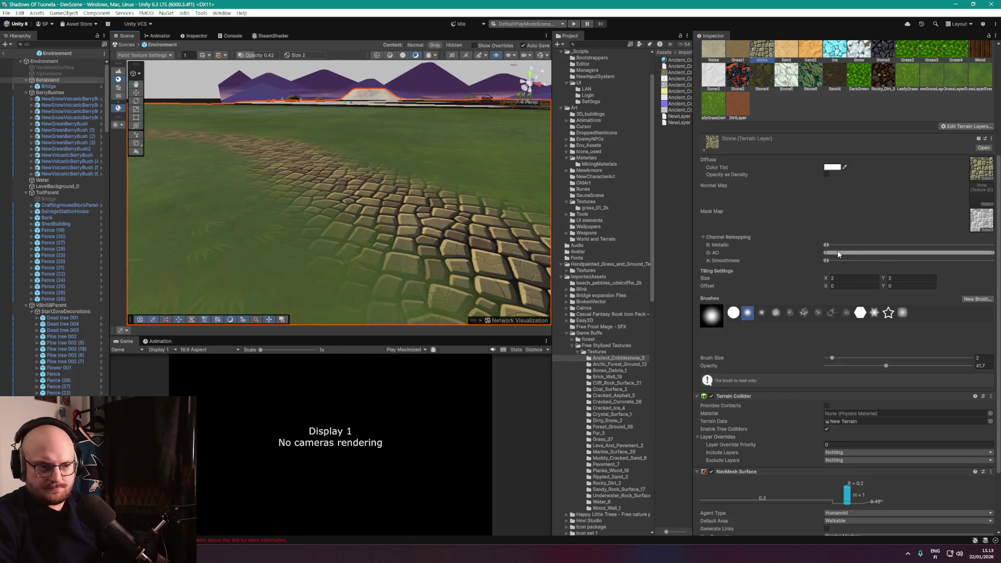
{"action": "mouse_move", "coordinate": [992, 256]}
{"action": "left_mouse_down"}
{"action": "mouse_move", "coordinate": [963, 272]}
{"action": "mouse_move", "coordinate": [866, 272]}
{"action": "mouse_move", "coordinate": [998, 272]}
{"action": "mouse_move", "coordinate": [851, 273]}
{"action": "mouse_move", "coordinate": [999, 272]}
{"action": "left_mouse_up"}
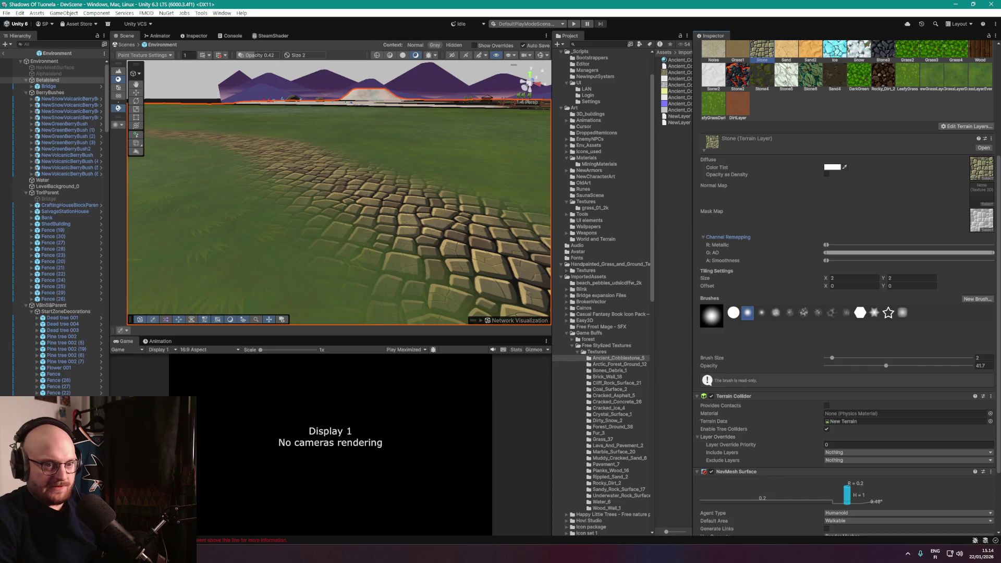
Set the Leafy Grass layer's metallic and smoothness remap sliders to minimum.
{"action": "scroll", "coordinate": [489, 165], "scroll_direction": "down", "scroll_amount": 5}
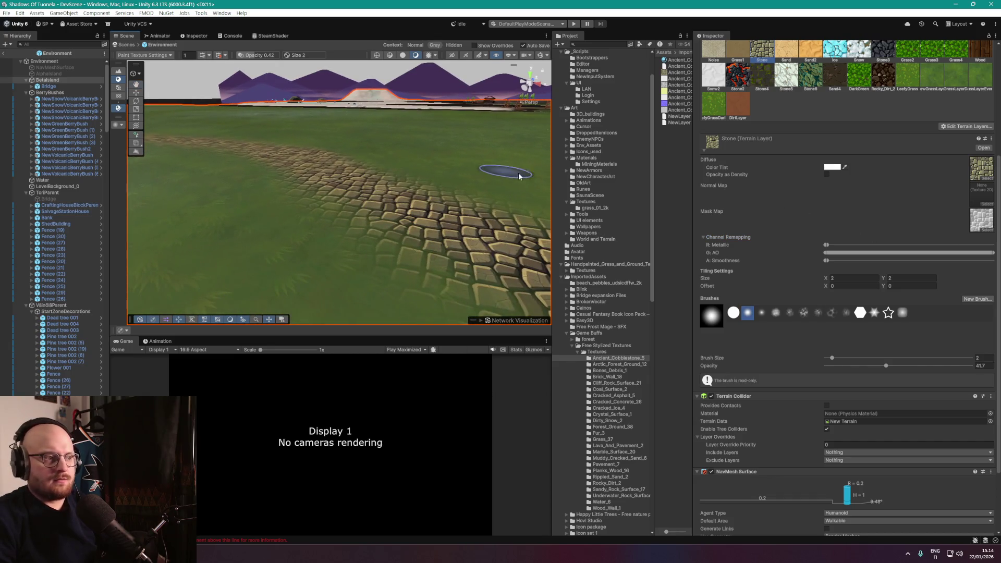
{"action": "left_click", "coordinate": [908, 83]}
{"action": "scroll", "coordinate": [781, 236], "scroll_direction": "down", "scroll_amount": 2}
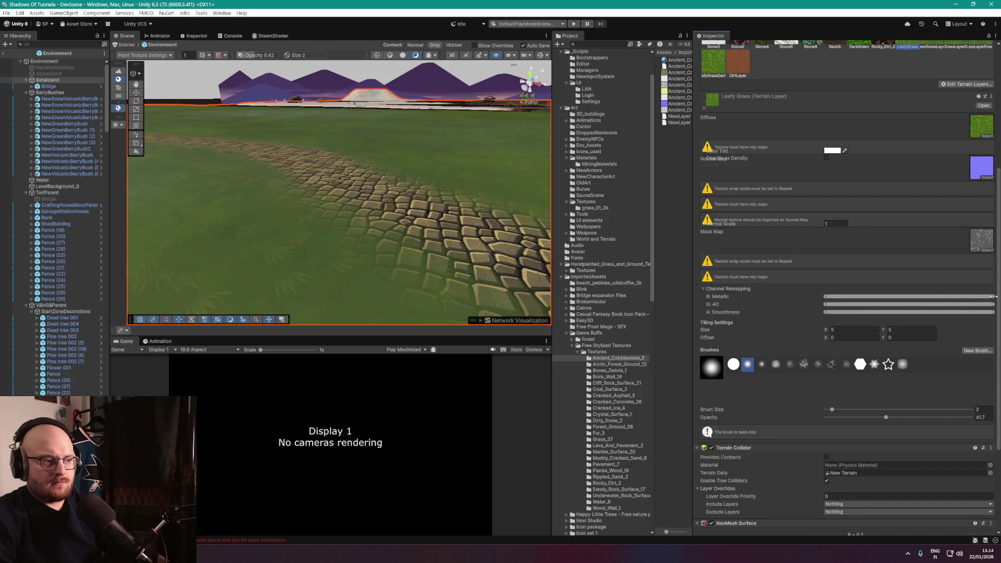
{"action": "left_click_drag", "start_coordinate": [993, 296], "coordinate": [630, 286]}
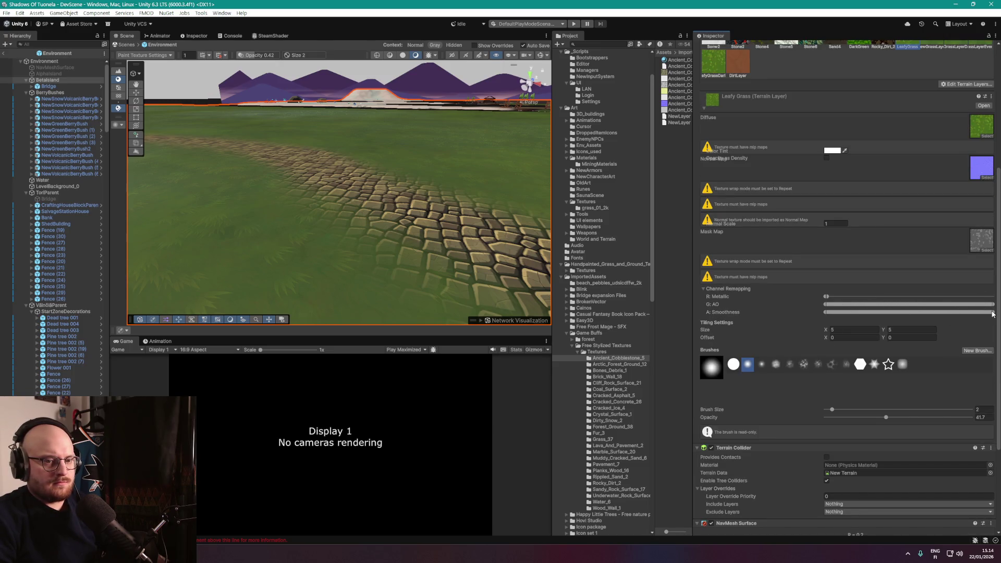
{"action": "left_click_drag", "start_coordinate": [993, 311], "coordinate": [678, 307]}
{"action": "mouse_move", "coordinate": [417, 271]}
{"action": "left_mouse_down"}
{"action": "mouse_move", "coordinate": [346, 250]}
{"action": "mouse_move", "coordinate": [330, 257]}
{"action": "mouse_move", "coordinate": [405, 259]}
{"action": "mouse_move", "coordinate": [383, 257]}
{"action": "mouse_move", "coordinate": [480, 279]}
{"action": "left_mouse_up"}
{"action": "scroll", "coordinate": [784, 231], "scroll_direction": "up", "scroll_amount": 2}
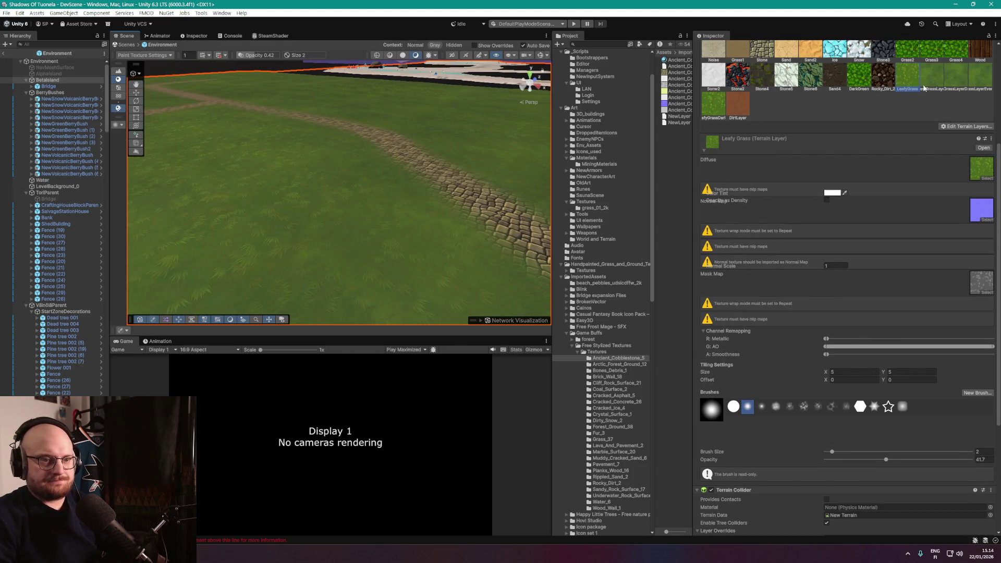
Inspect the New Grass Layer, Leafy Grass Darker, Dark Green and Snow layers, and glance at the File menu.
{"action": "left_click", "coordinate": [941, 80]}
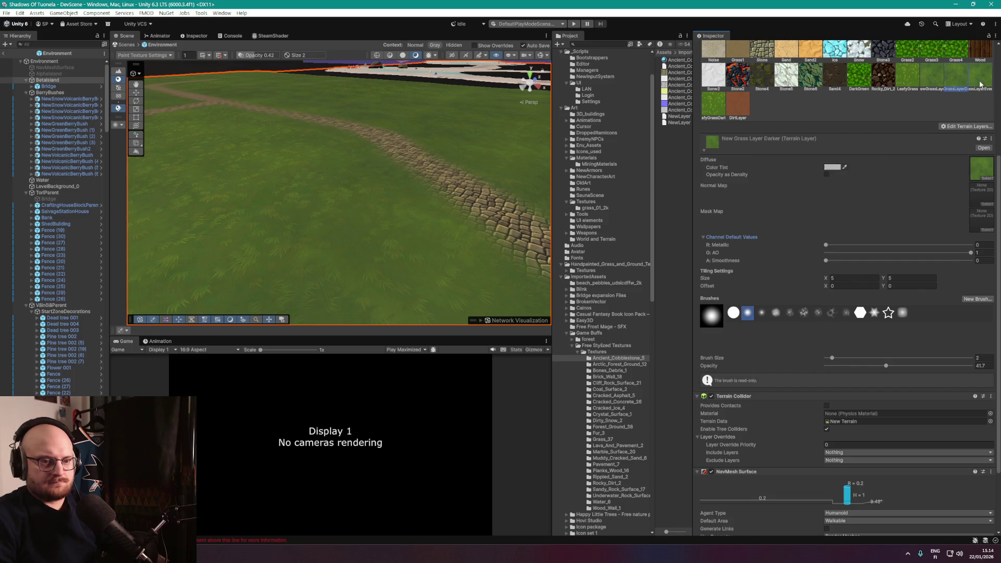
{"action": "left_click", "coordinate": [704, 104]}
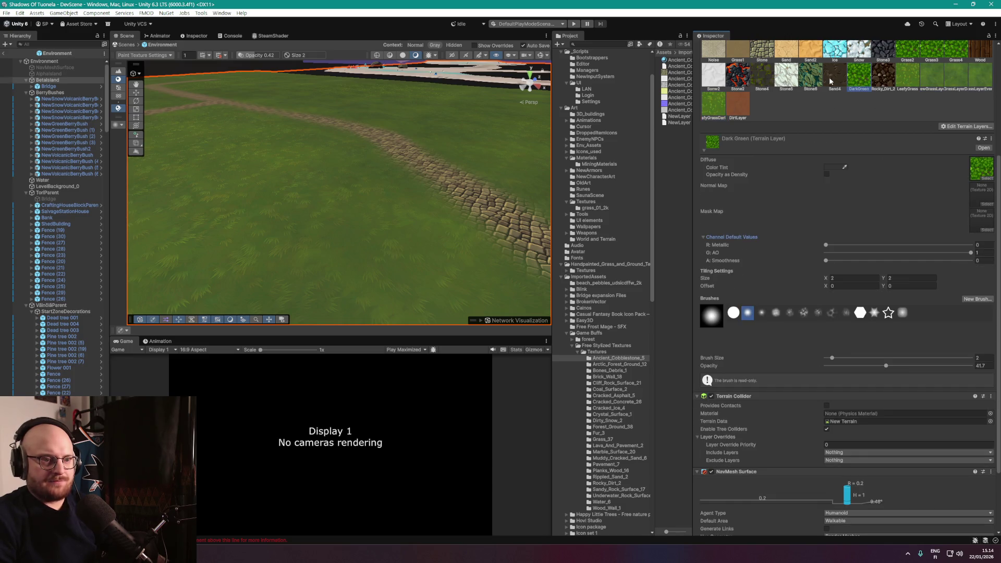
{"action": "left_click", "coordinate": [729, 79]}
{"action": "left_click", "coordinate": [859, 52]}
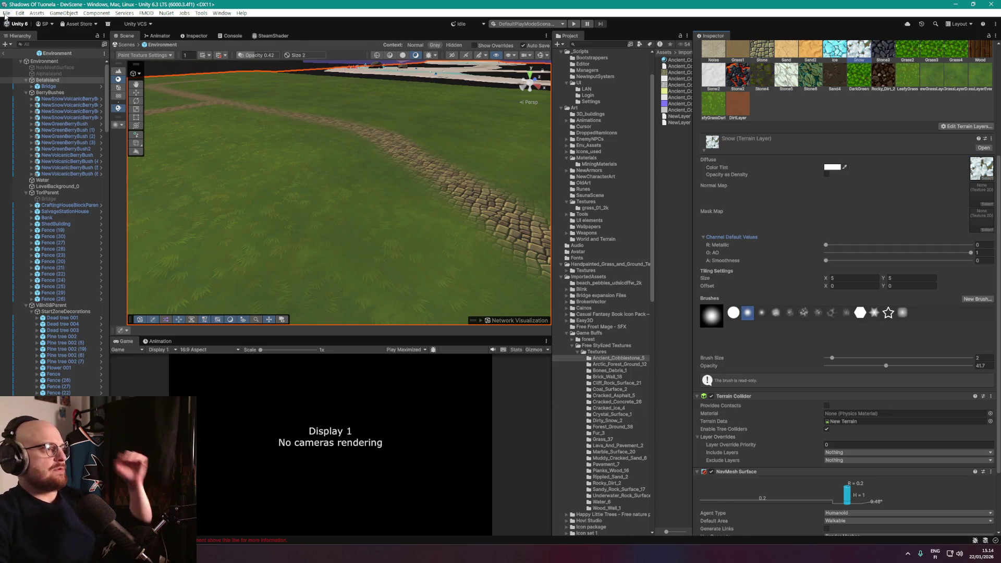
{"action": "left_click", "coordinate": [7, 12]}
{"action": "left_click", "coordinate": [5, 10]}
Select the Leafy Grass layer and assign grass_01_normal_dx_2k as its normal map.
{"action": "left_click", "coordinate": [6, 11]}
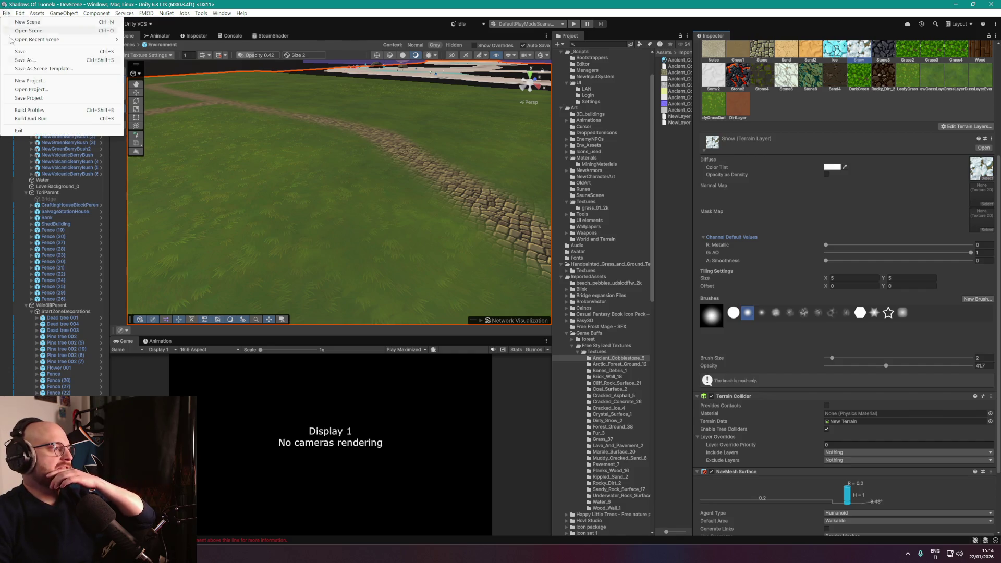
{"action": "left_click", "coordinate": [208, 154]}
{"action": "mouse_move", "coordinate": [208, 155]}
{"action": "left_mouse_down"}
{"action": "mouse_move", "coordinate": [455, 203]}
{"action": "mouse_move", "coordinate": [533, 148]}
{"action": "mouse_move", "coordinate": [277, 140]}
{"action": "mouse_move", "coordinate": [308, 154]}
{"action": "mouse_move", "coordinate": [324, 180]}
{"action": "left_mouse_up"}
{"action": "scroll", "coordinate": [739, 234], "scroll_direction": "up", "scroll_amount": 3}
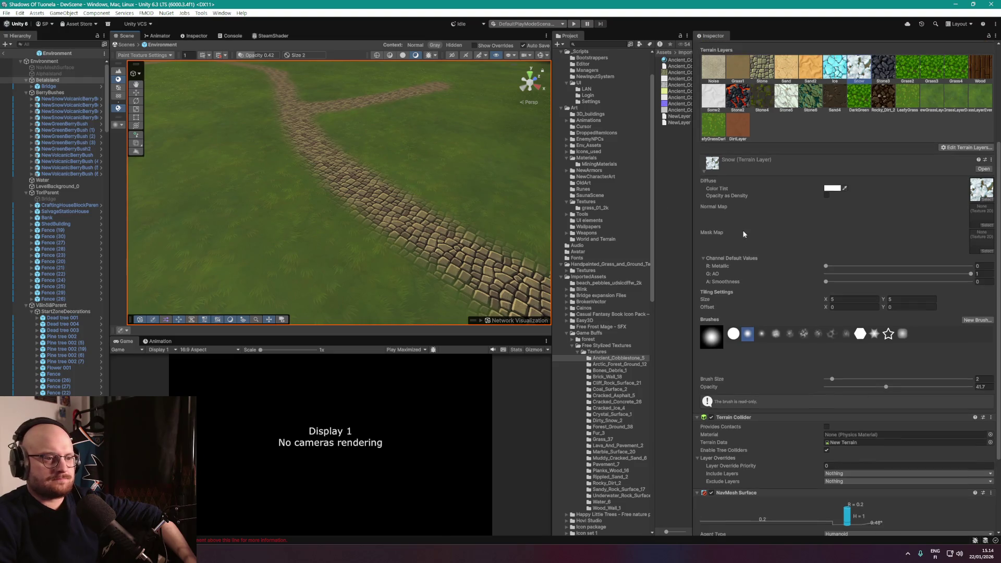
{"action": "left_click", "coordinate": [908, 138]}
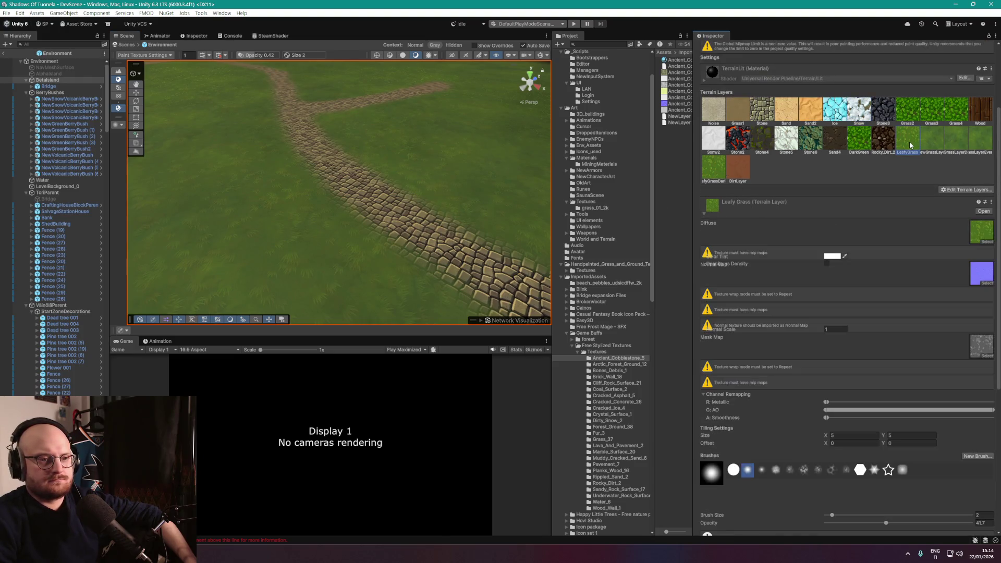
{"action": "mouse_move", "coordinate": [476, 190]}
{"action": "left_mouse_down"}
{"action": "mouse_move", "coordinate": [351, 163]}
{"action": "mouse_move", "coordinate": [532, 217]}
{"action": "left_mouse_up"}
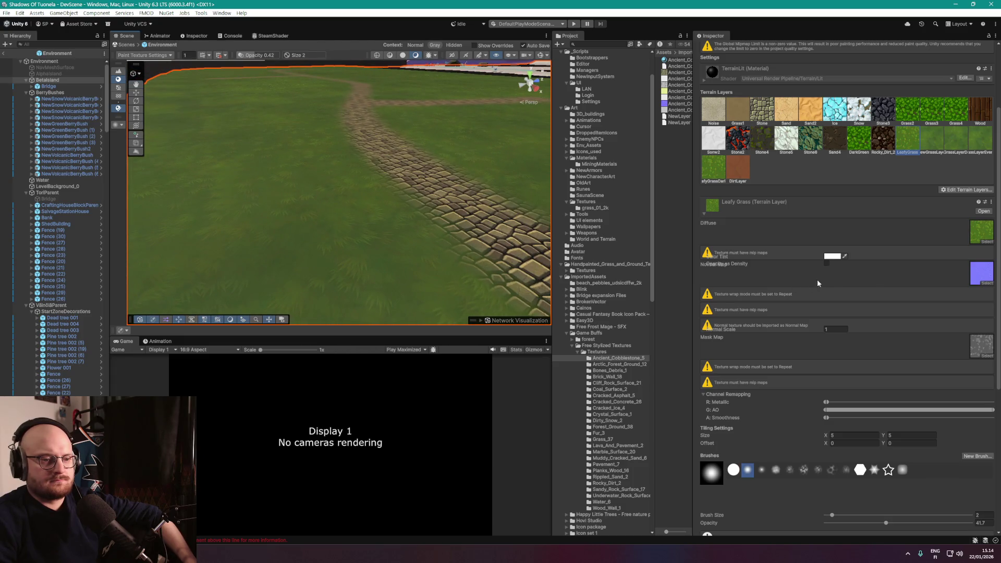
{"action": "scroll", "coordinate": [886, 284], "scroll_direction": "down", "scroll_amount": 1}
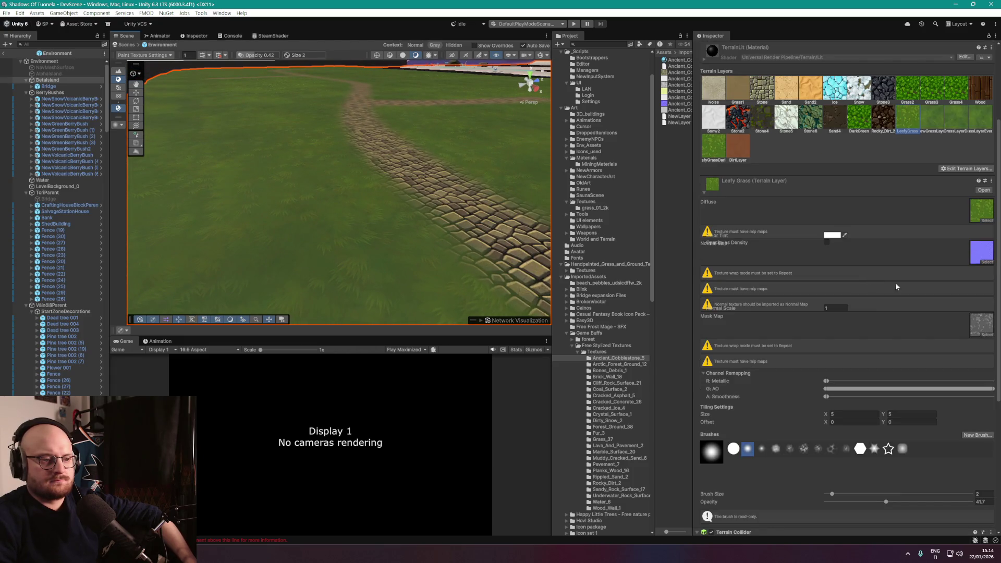
{"action": "left_click", "coordinate": [990, 263]}
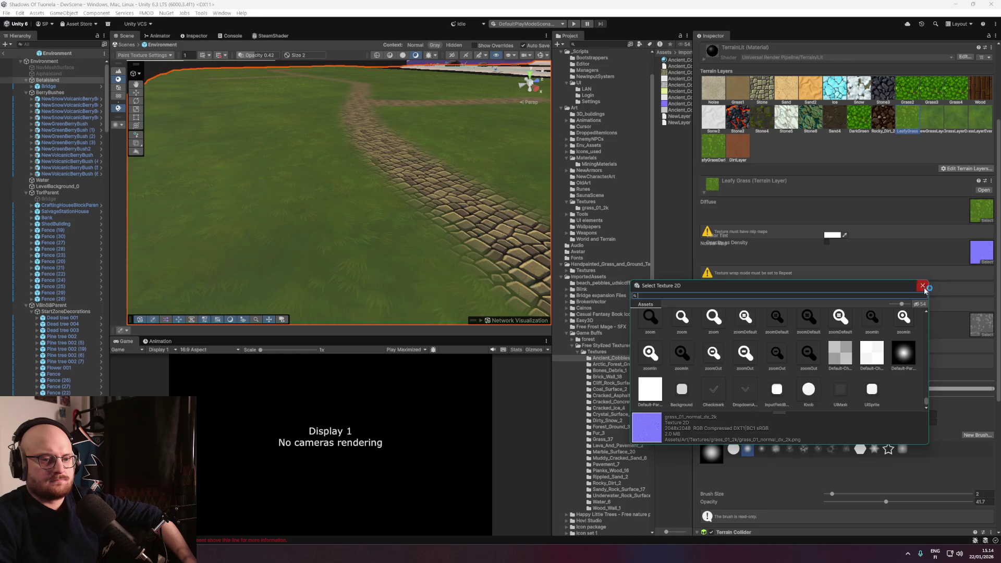
{"action": "left_click", "coordinate": [990, 248]}
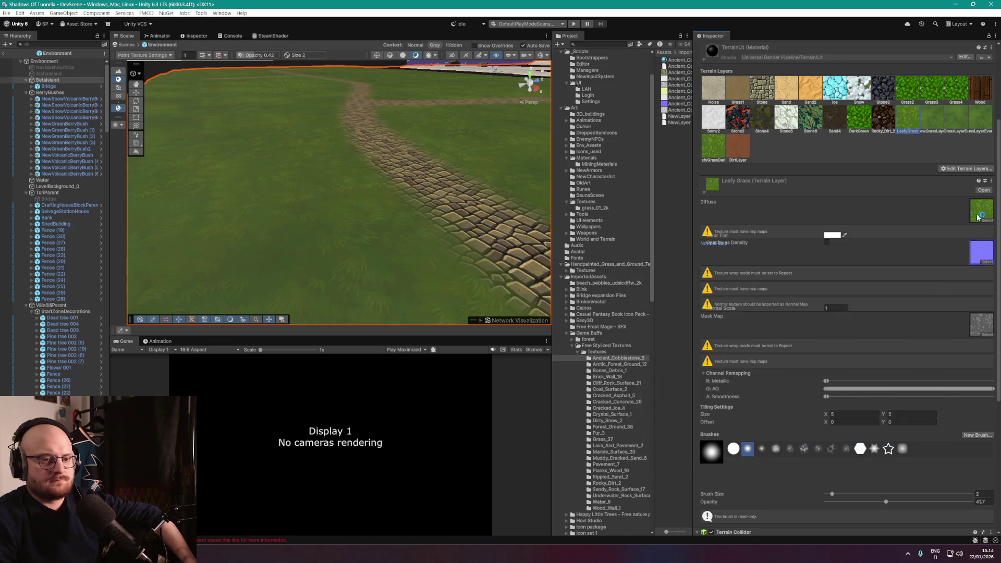
{"action": "left_click", "coordinate": [987, 261]}
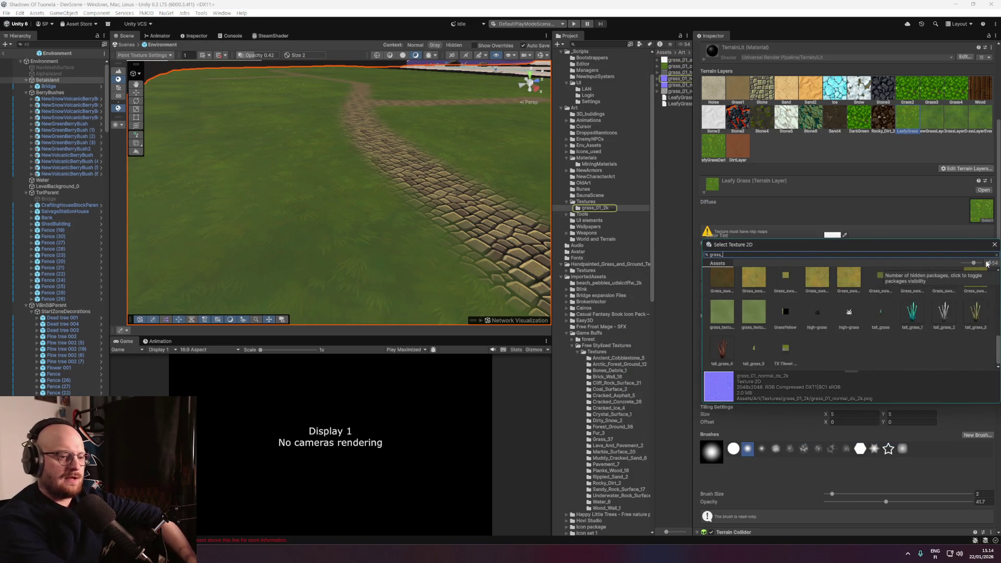
{"action": "type", "text": "01"}
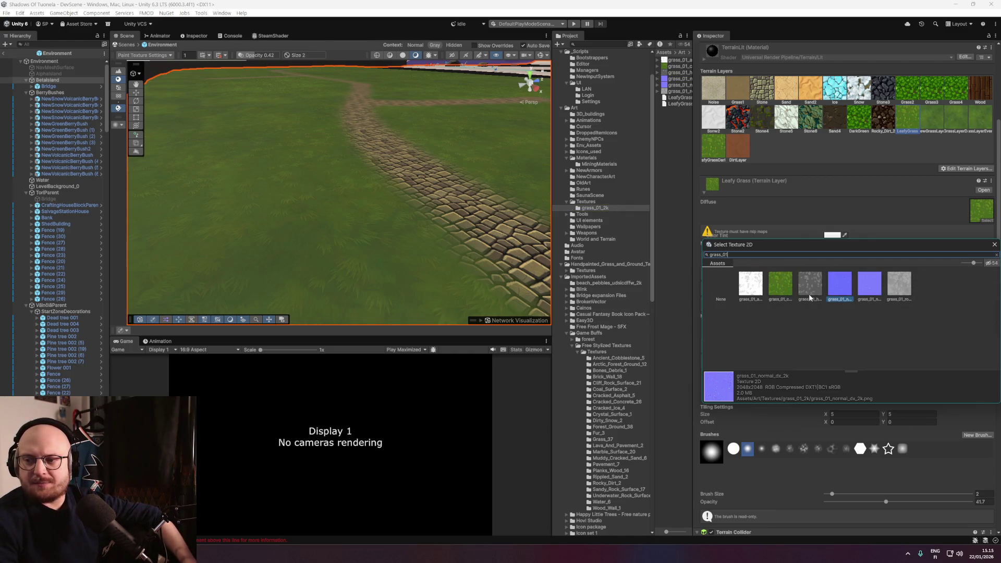
{"action": "left_click", "coordinate": [994, 244]}
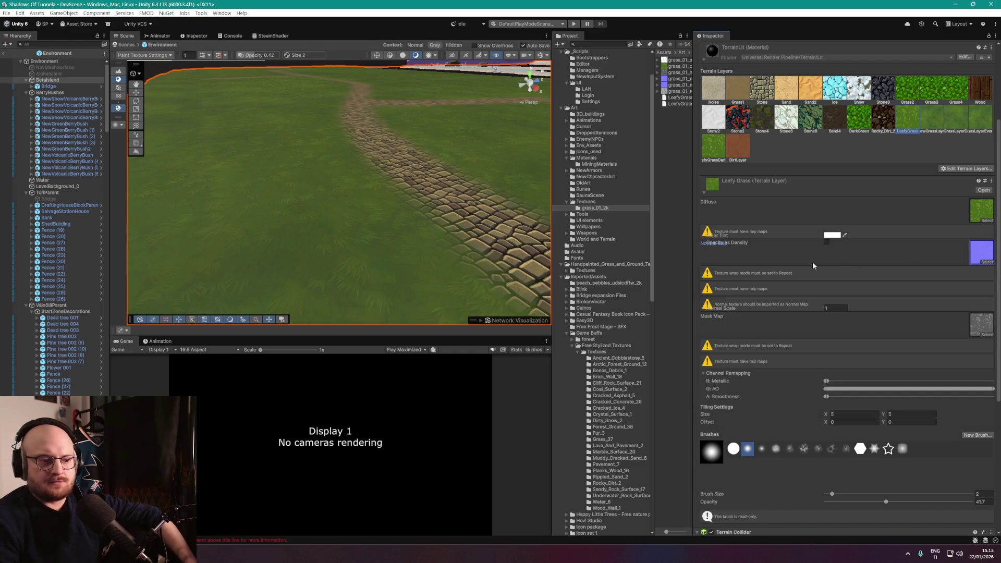
Show the Stone terrain layer's settings.
{"action": "scroll", "coordinate": [424, 207], "scroll_direction": "up", "scroll_amount": 3}
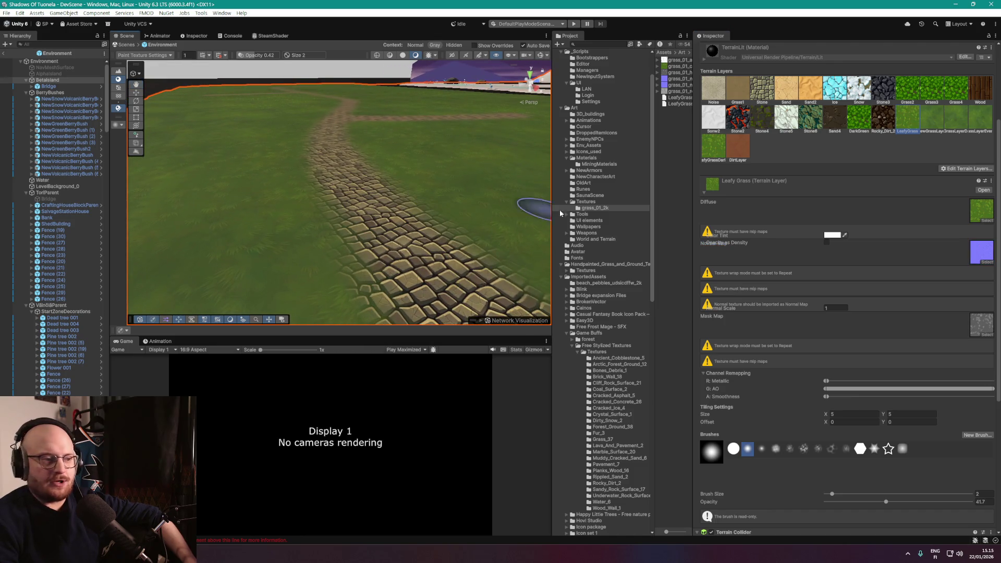
{"action": "scroll", "coordinate": [766, 136], "scroll_direction": "up", "scroll_amount": 2}
{"action": "left_click", "coordinate": [768, 133]}
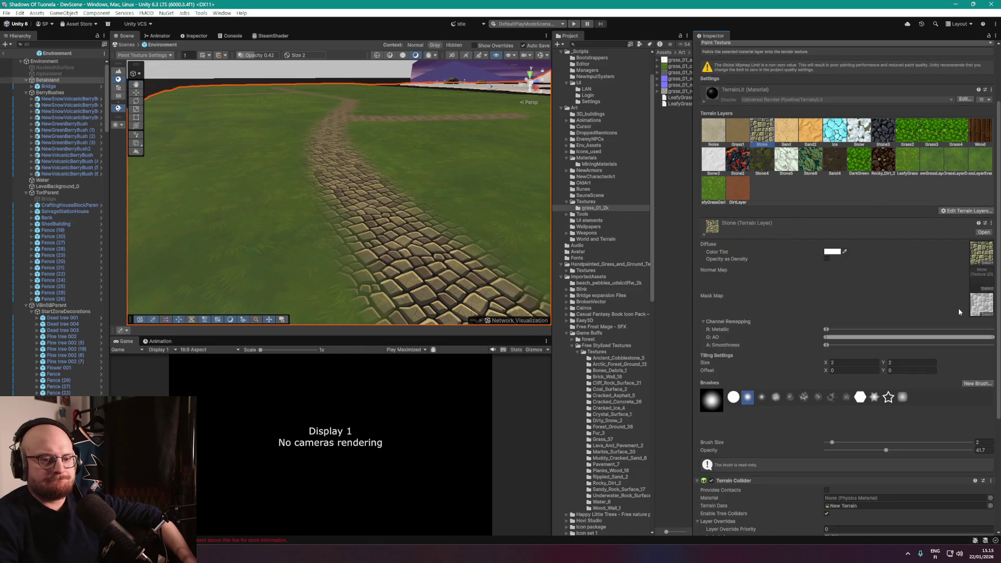
Set the Stone layer's normal map to Ancient_Cobblestone_5_Height.
{"action": "left_click", "coordinate": [988, 290]}
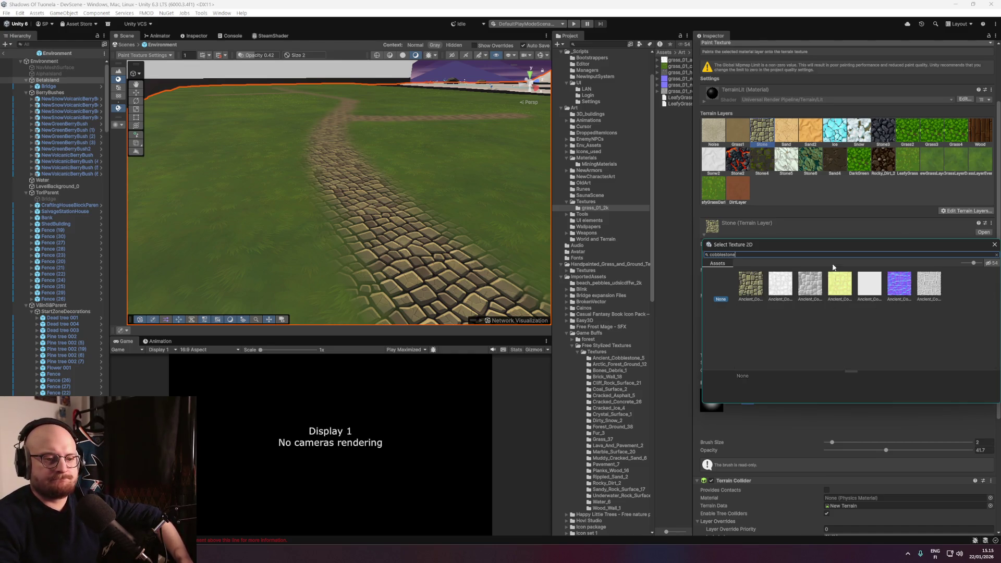
{"action": "left_click_drag", "start_coordinate": [833, 245], "coordinate": [671, 263]}
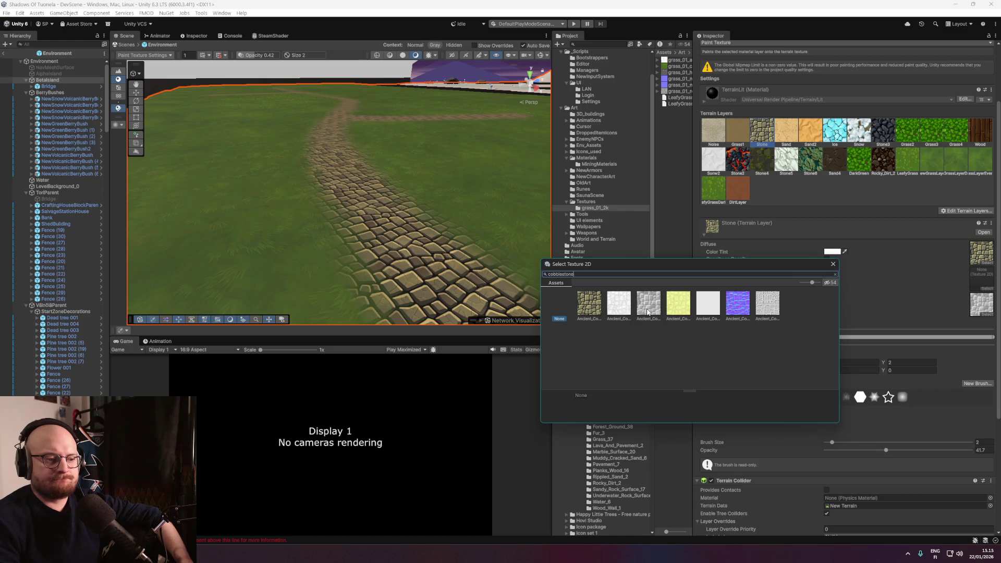
{"action": "left_click", "coordinate": [647, 308]}
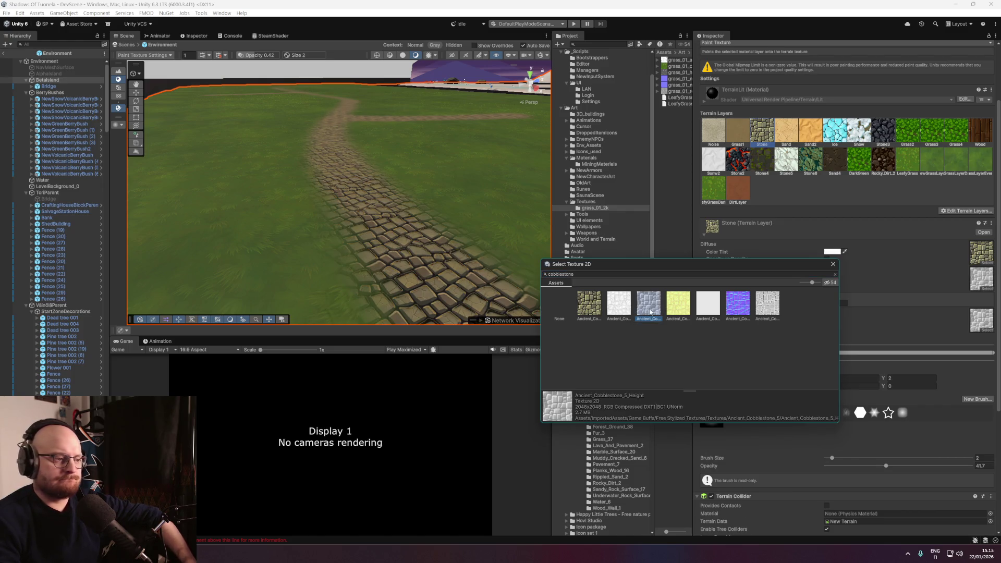
{"action": "double_click", "coordinate": [651, 311]}
Orbit over the cobblestone road, then bring up the Leafy Grass layer's settings.
{"action": "mouse_move", "coordinate": [413, 249]}
{"action": "left_mouse_down"}
{"action": "mouse_move", "coordinate": [418, 235]}
{"action": "mouse_move", "coordinate": [524, 264]}
{"action": "mouse_move", "coordinate": [360, 250]}
{"action": "mouse_move", "coordinate": [375, 232]}
{"action": "mouse_move", "coordinate": [396, 235]}
{"action": "left_mouse_up"}
{"action": "left_click_drag", "start_coordinate": [402, 196], "coordinate": [380, 212]}
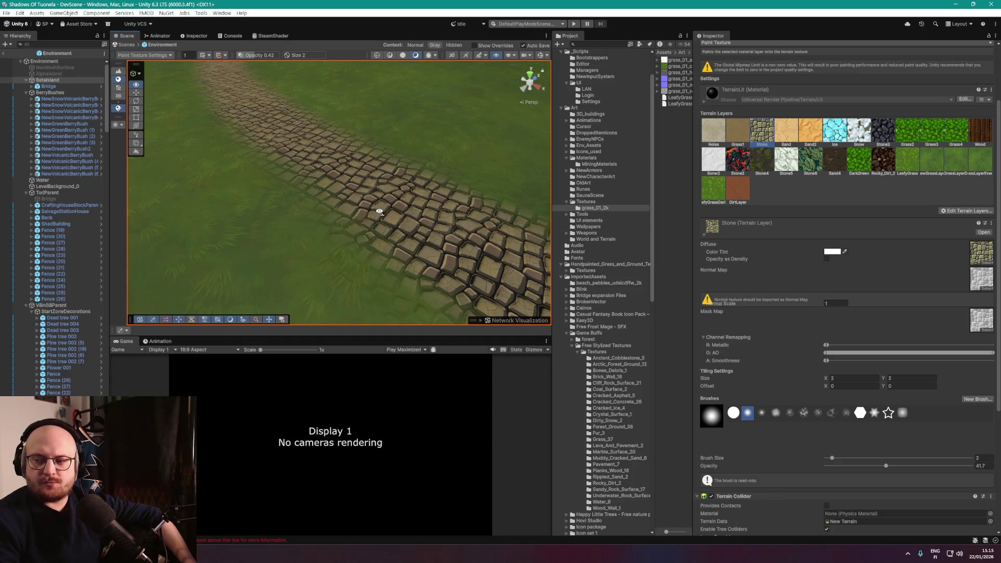
{"action": "left_click_drag", "start_coordinate": [380, 212], "coordinate": [380, 212]}
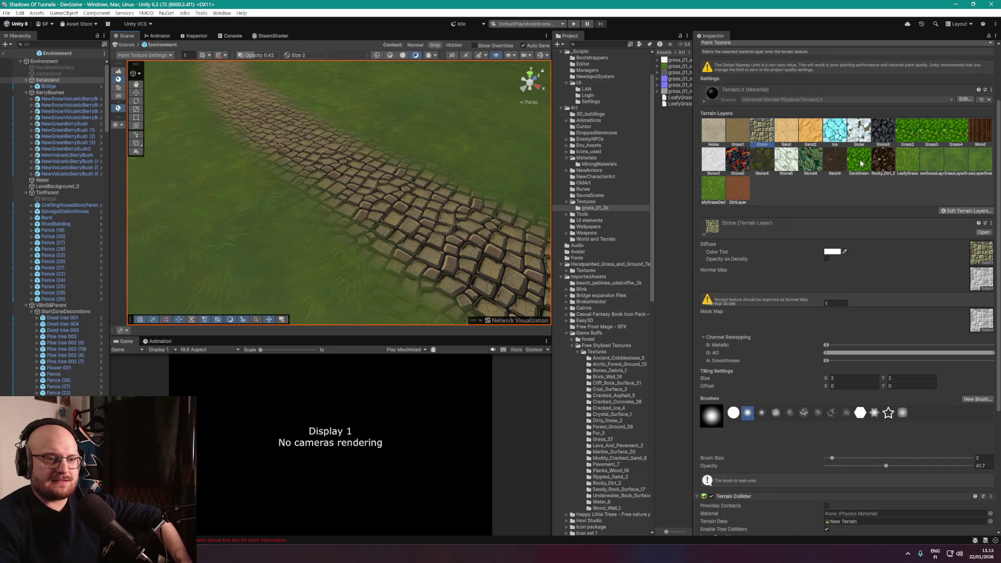
{"action": "left_click", "coordinate": [904, 166]}
{"action": "scroll", "coordinate": [729, 273], "scroll_direction": "down", "scroll_amount": 1}
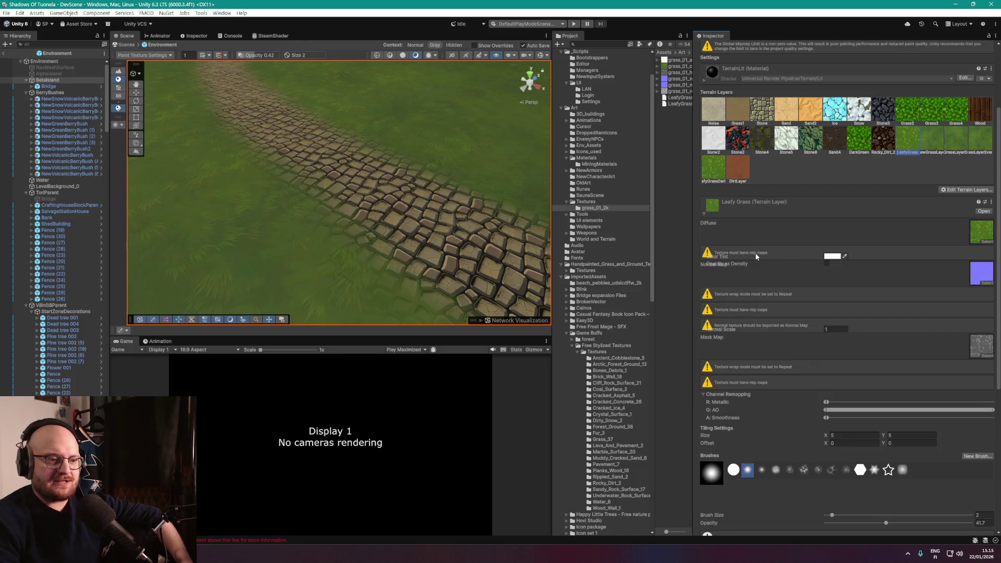
Widen the asset list and confirm grass_01_color_2k keeps its Repeat wrap mode.
{"action": "scroll", "coordinate": [759, 255], "scroll_direction": "down", "scroll_amount": 3}
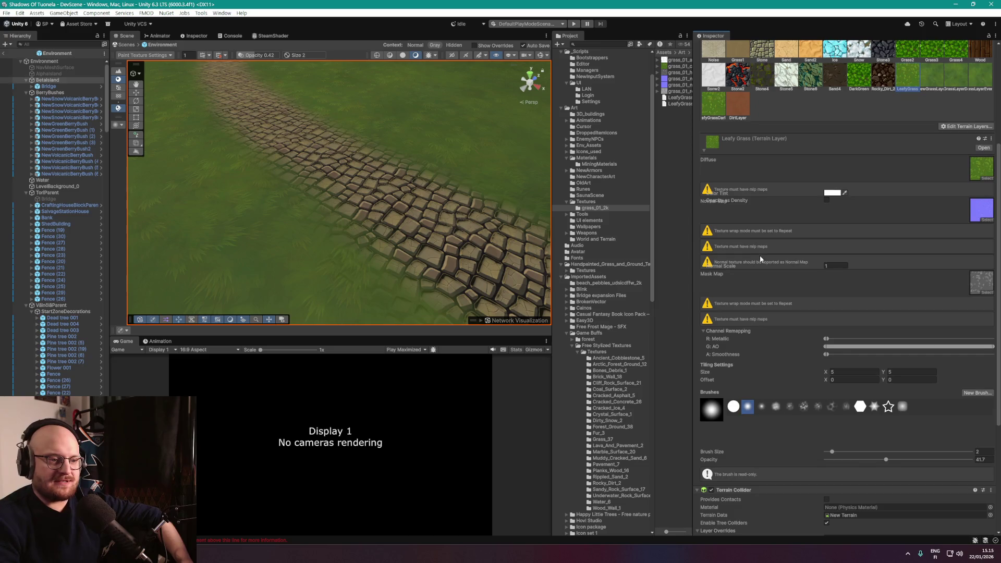
{"action": "scroll", "coordinate": [747, 235], "scroll_direction": "up", "scroll_amount": 4}
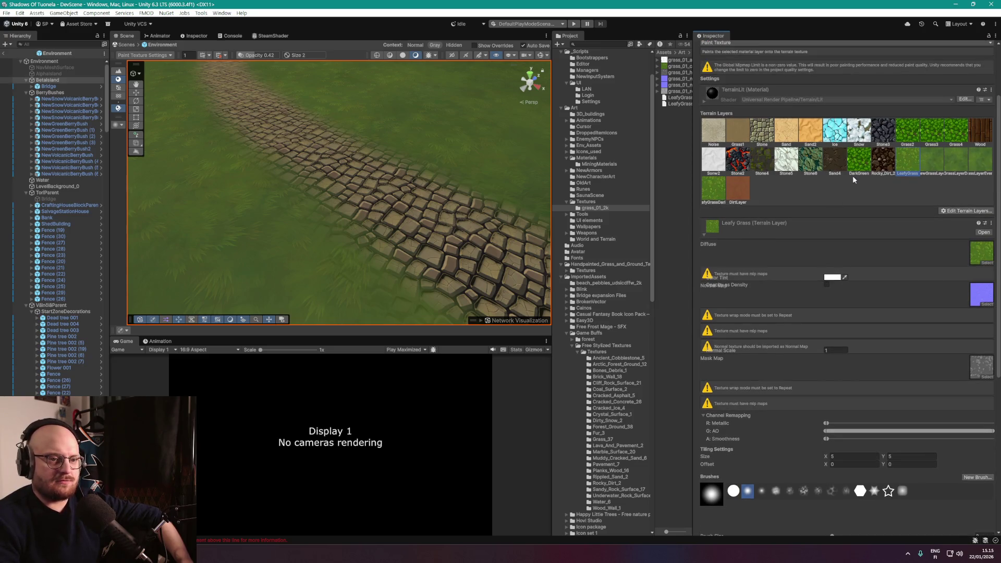
{"action": "left_click_drag", "start_coordinate": [655, 108], "coordinate": [624, 106]}
{"action": "left_click", "coordinate": [666, 67]}
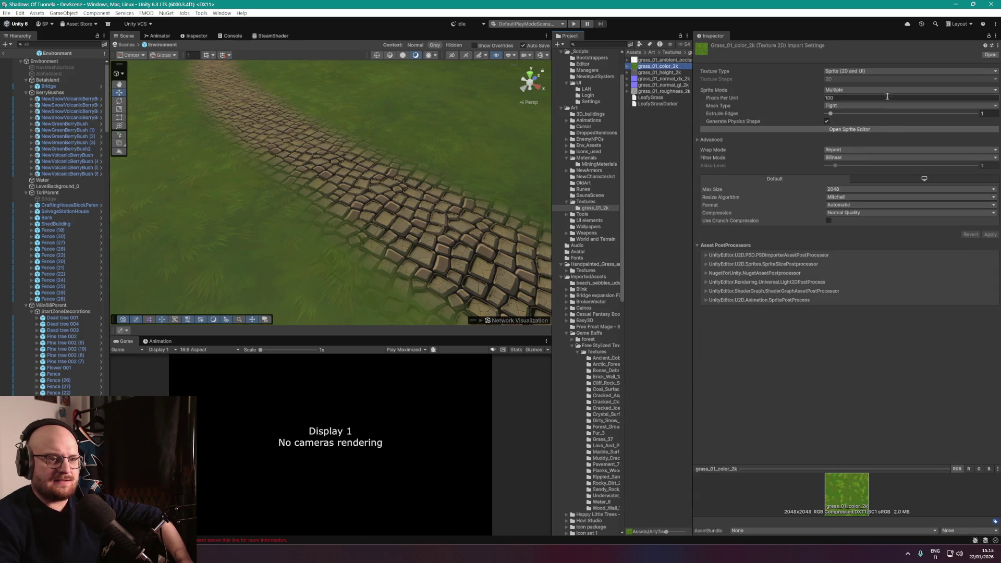
{"action": "left_click", "coordinate": [853, 150]}
{"action": "left_click", "coordinate": [853, 159]}
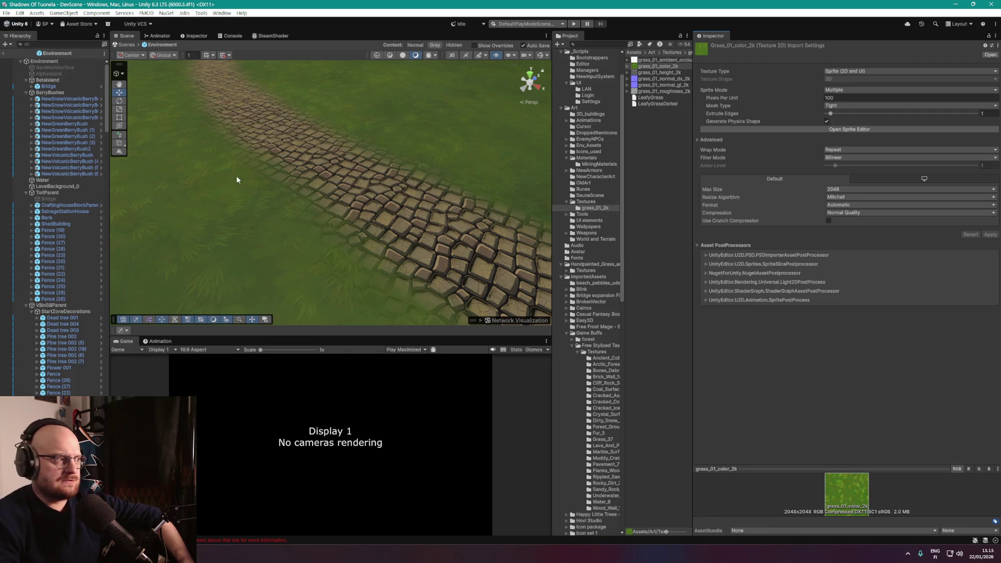
Reselect Betaisland and inspect the Leafy Grass layer's diffuse texture slot.
{"action": "left_click", "coordinate": [50, 80]}
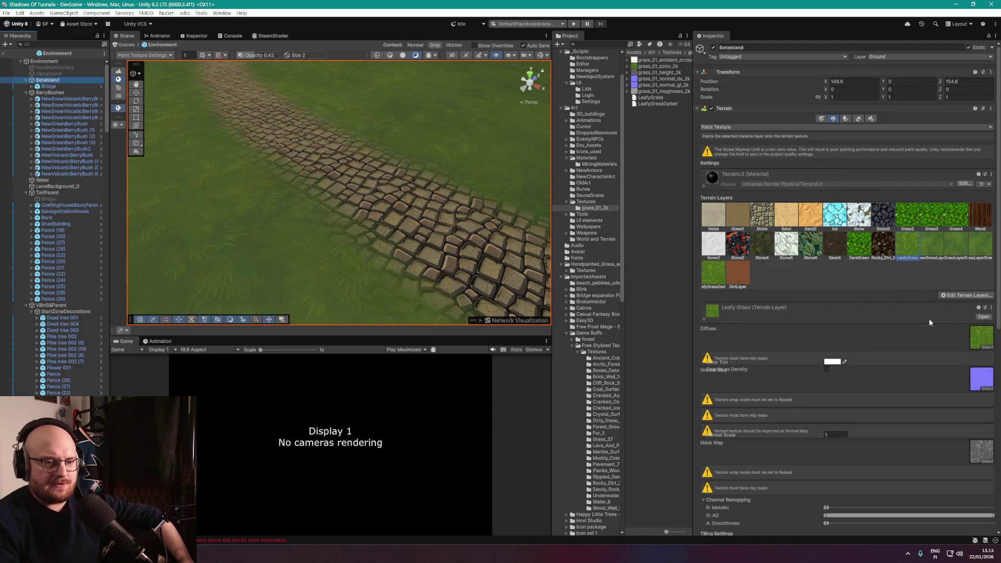
{"action": "left_click", "coordinate": [980, 339]}
{"action": "scroll", "coordinate": [955, 331], "scroll_direction": "down", "scroll_amount": 5}
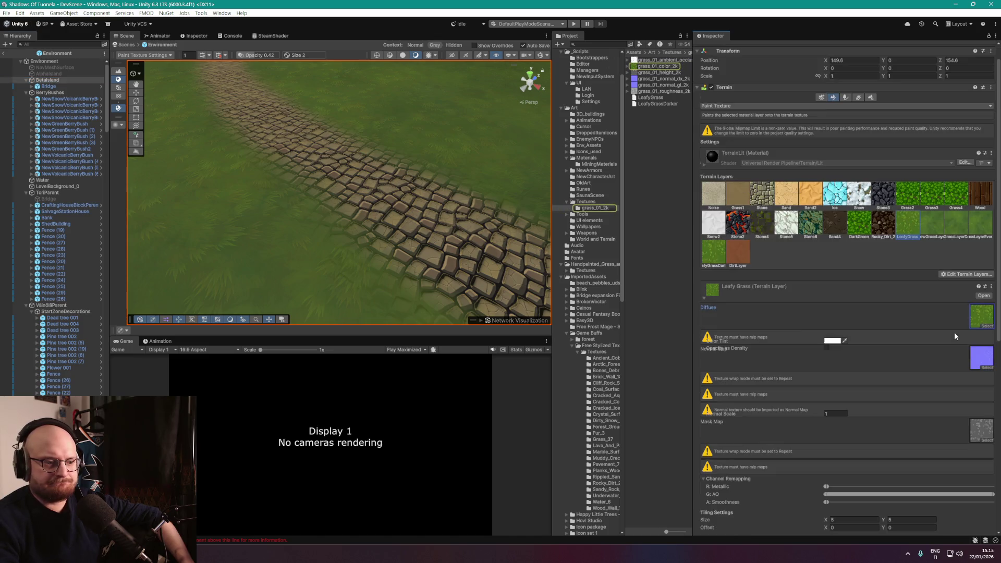
{"action": "scroll", "coordinate": [767, 344], "scroll_direction": "down", "scroll_amount": 3}
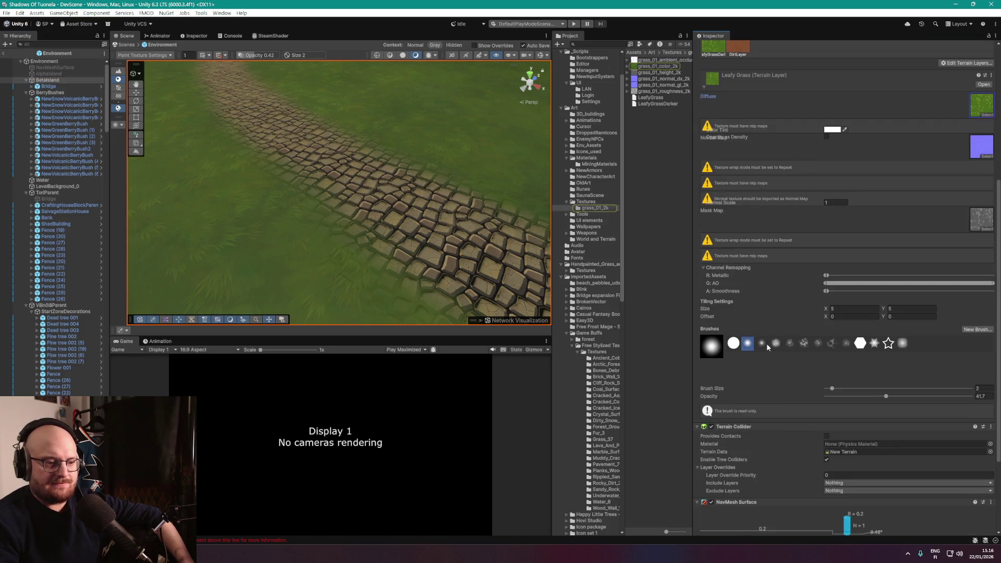
{"action": "scroll", "coordinate": [768, 349], "scroll_direction": "up", "scroll_amount": 6}
{"action": "scroll", "coordinate": [781, 343], "scroll_direction": "down", "scroll_amount": 4}
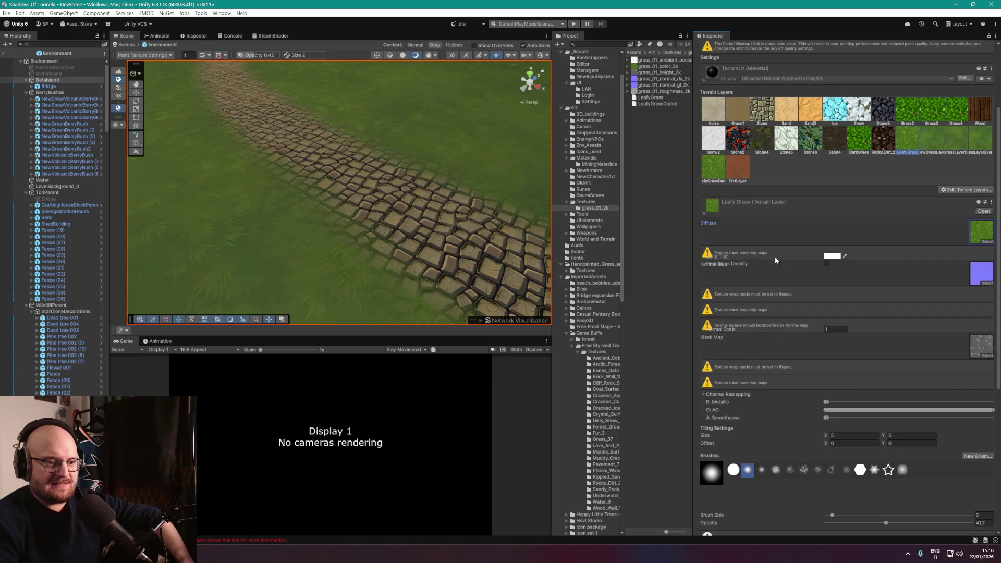
{"action": "scroll", "coordinate": [756, 304], "scroll_direction": "down", "scroll_amount": 1}
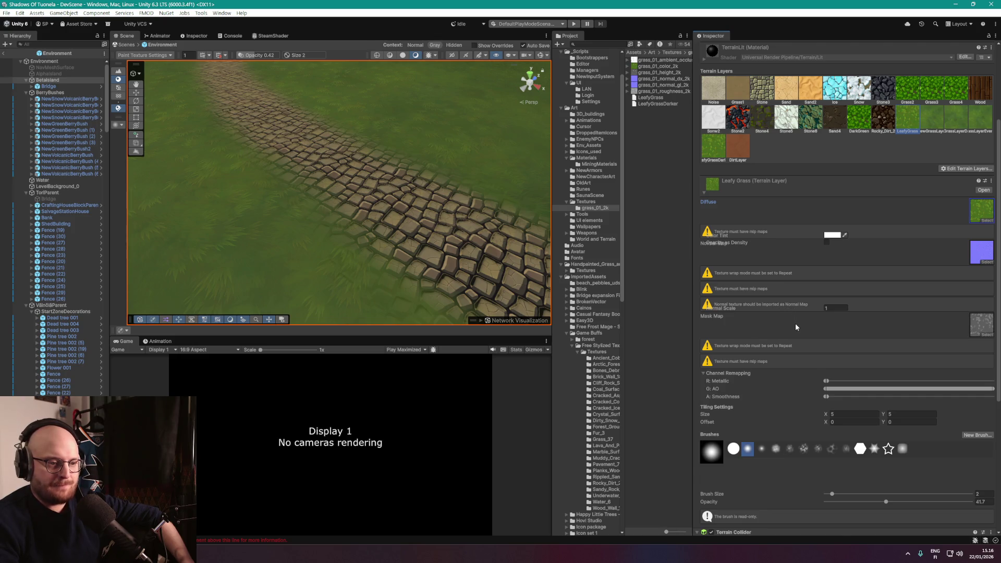
{"action": "scroll", "coordinate": [796, 327], "scroll_direction": "down", "scroll_amount": 1}
{"action": "scroll", "coordinate": [795, 327], "scroll_direction": "down", "scroll_amount": 1}
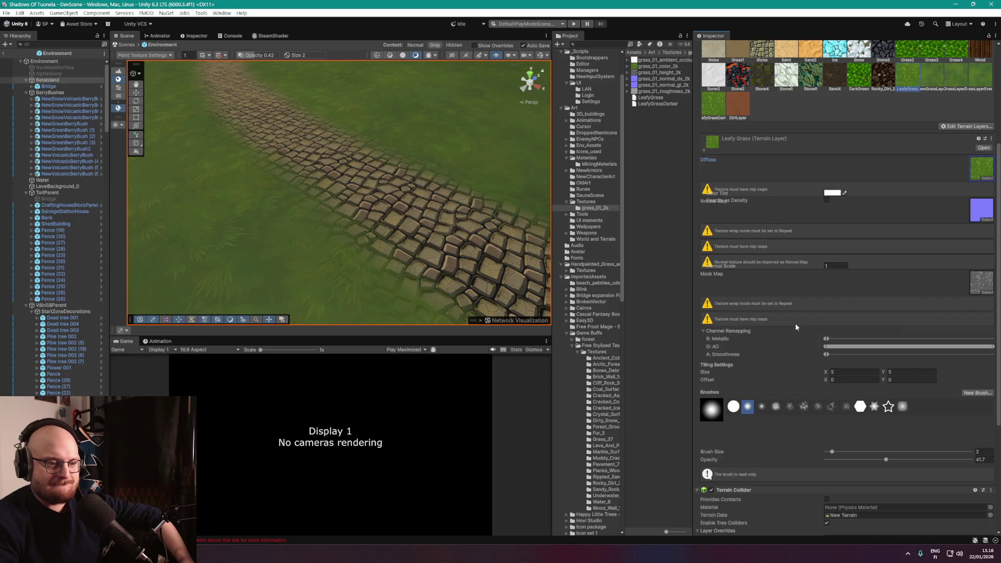
{"action": "scroll", "coordinate": [796, 327], "scroll_direction": "down", "scroll_amount": 3}
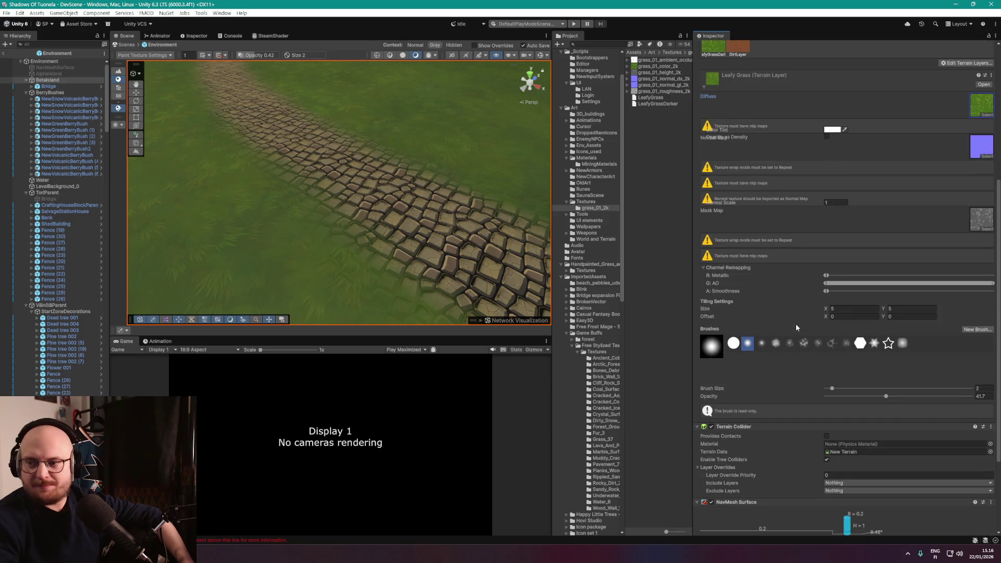
{"action": "scroll", "coordinate": [806, 328], "scroll_direction": "up", "scroll_amount": 5}
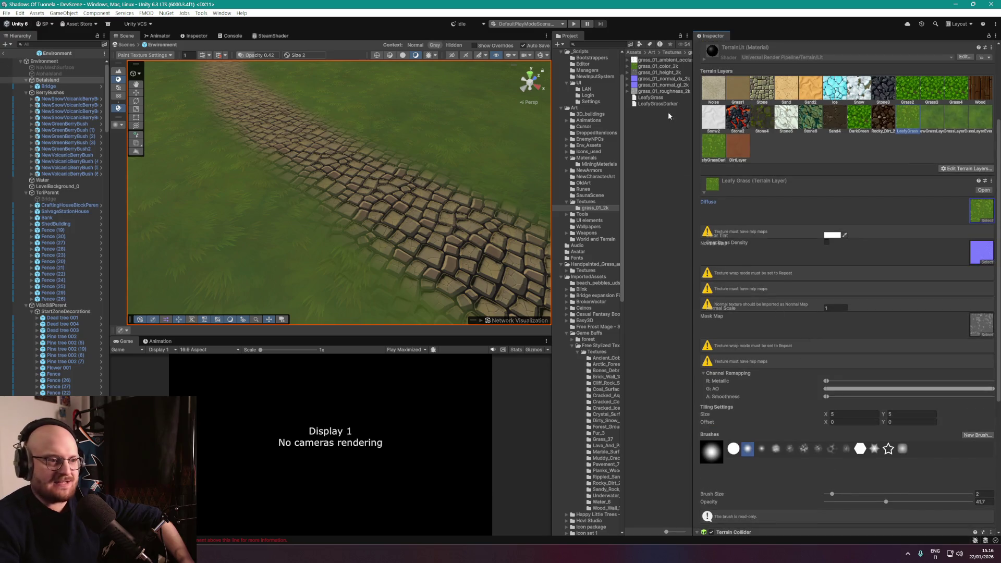
Reimport grass_01_color_2k as a Default texture instead of Sprite, apply, and reselect Betaisland.
{"action": "left_click", "coordinate": [660, 66]}
{"action": "left_click", "coordinate": [866, 71]}
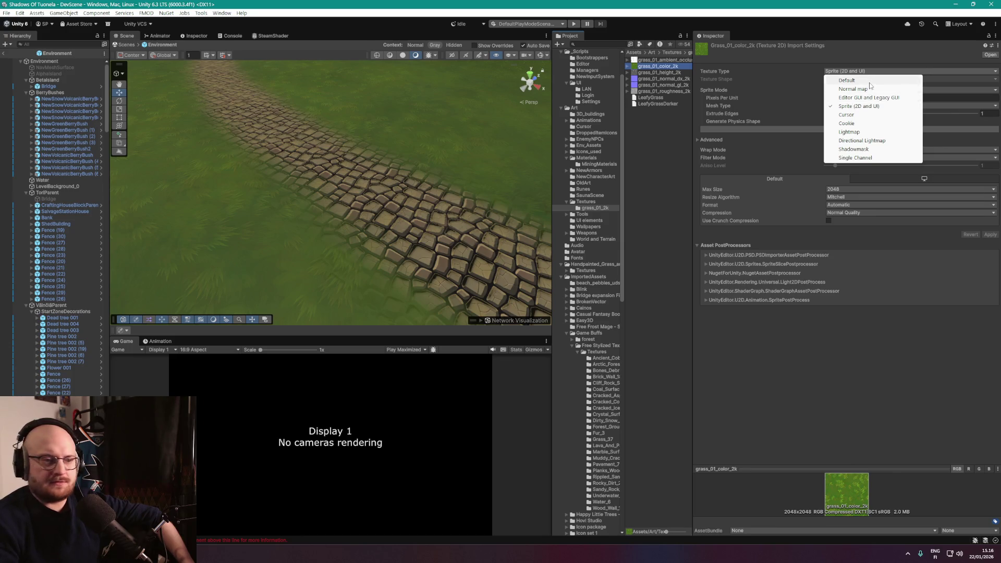
{"action": "left_click", "coordinate": [869, 83]}
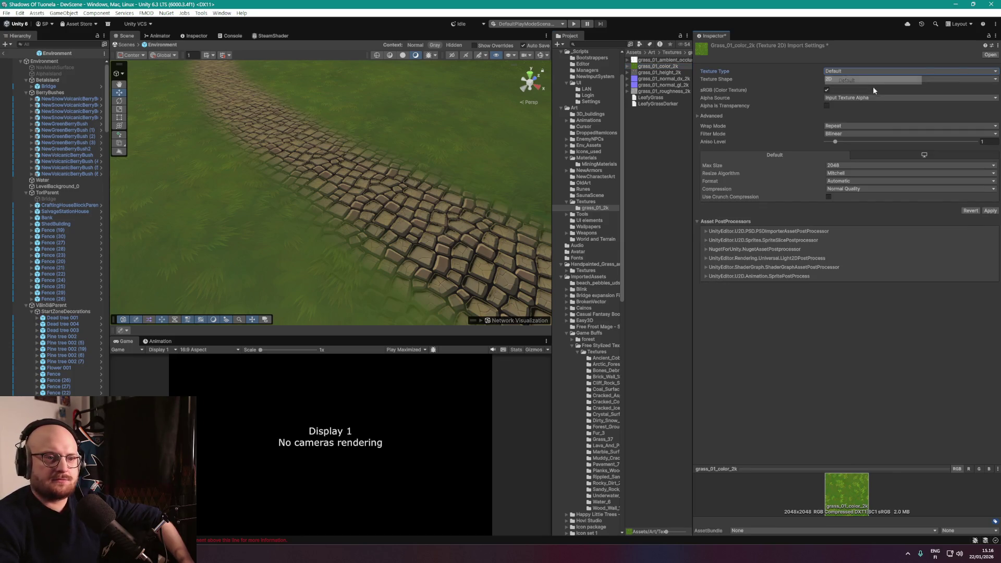
{"action": "left_click", "coordinate": [990, 210]}
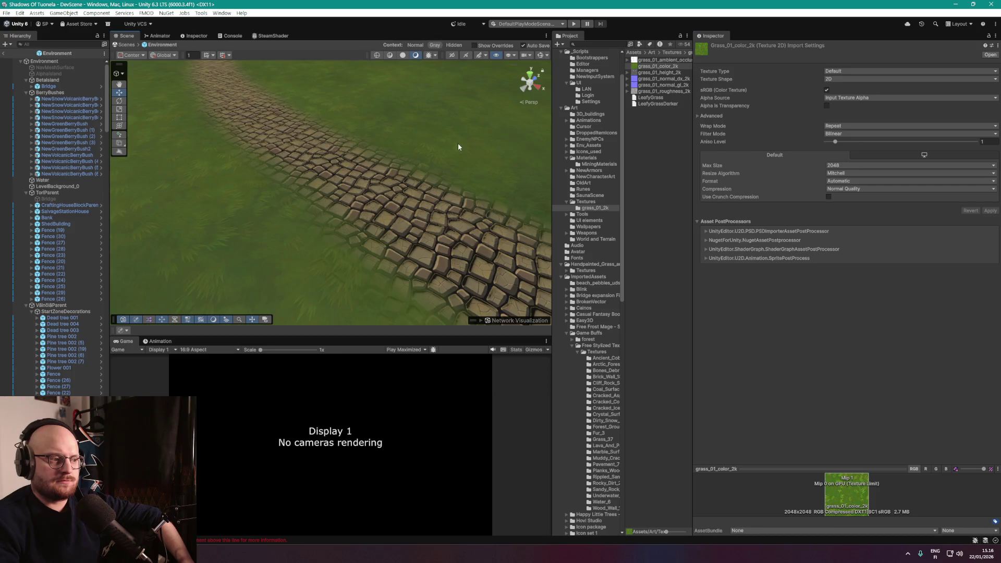
{"action": "left_click_drag", "start_coordinate": [458, 147], "coordinate": [458, 138]}
{"action": "left_click", "coordinate": [94, 80]}
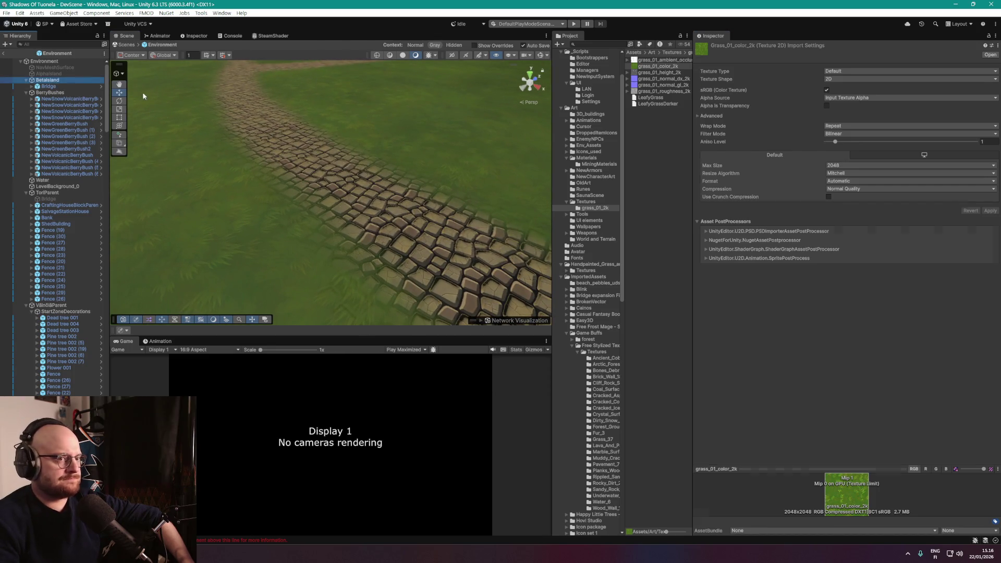
Verify grass_01_color_2k stays Default type with Bilinear filtering, then pan along the cobblestone path.
{"action": "scroll", "coordinate": [888, 289], "scroll_direction": "down", "scroll_amount": 4}
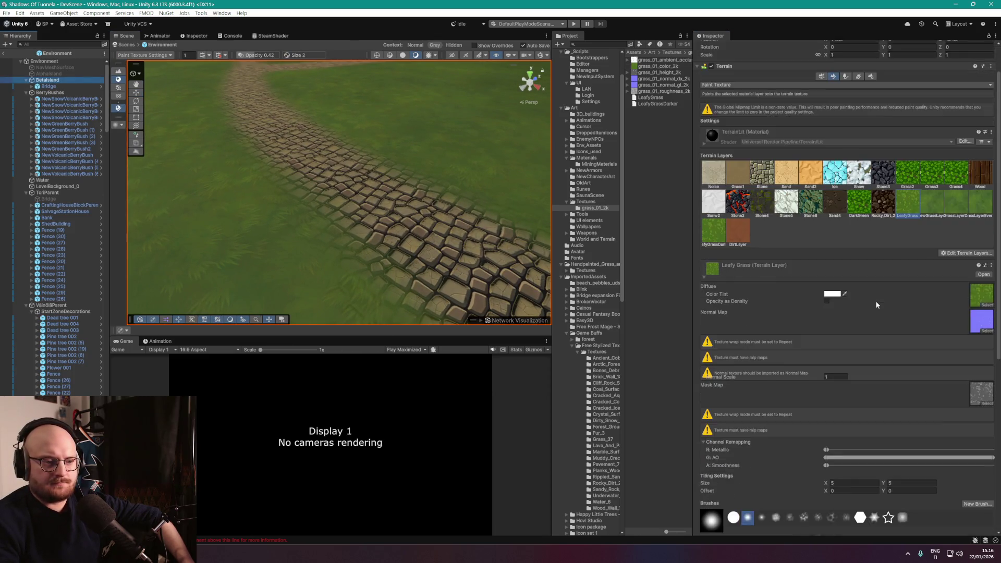
{"action": "scroll", "coordinate": [793, 285], "scroll_direction": "up", "scroll_amount": 3}
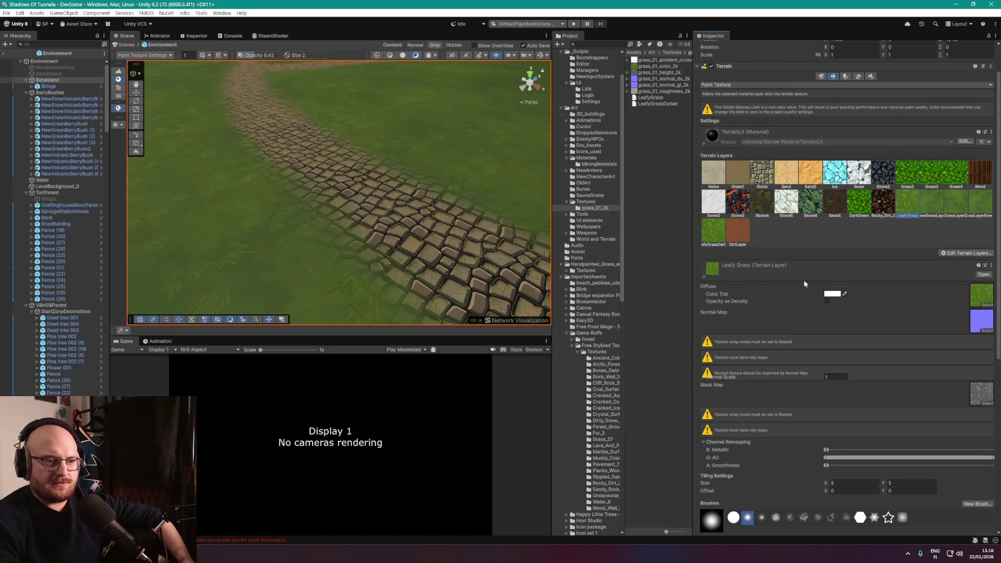
{"action": "scroll", "coordinate": [898, 275], "scroll_direction": "down", "scroll_amount": 3}
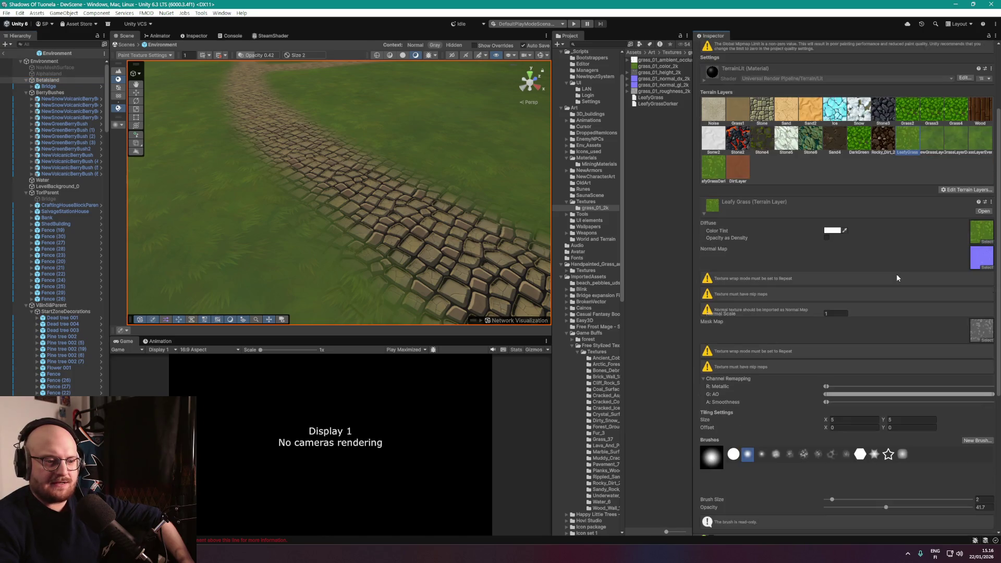
{"action": "left_click", "coordinate": [663, 68]}
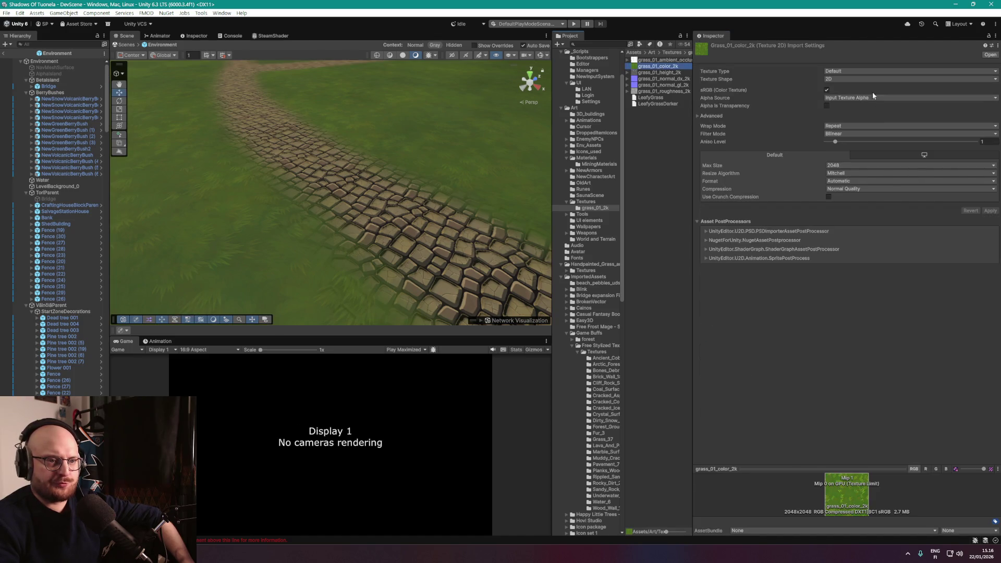
{"action": "left_click", "coordinate": [855, 79]}
{"action": "left_click", "coordinate": [847, 277]}
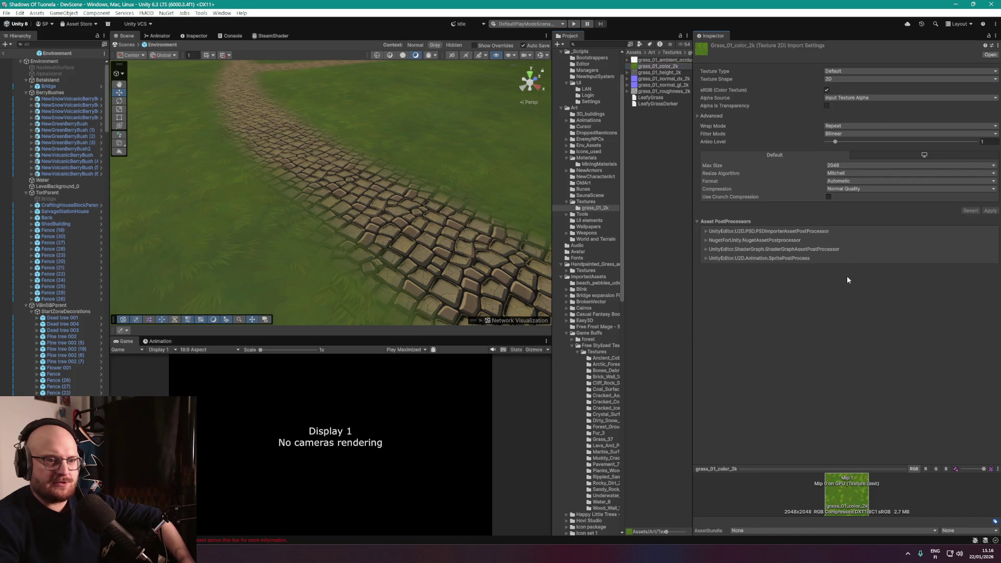
{"action": "left_click", "coordinate": [845, 73]}
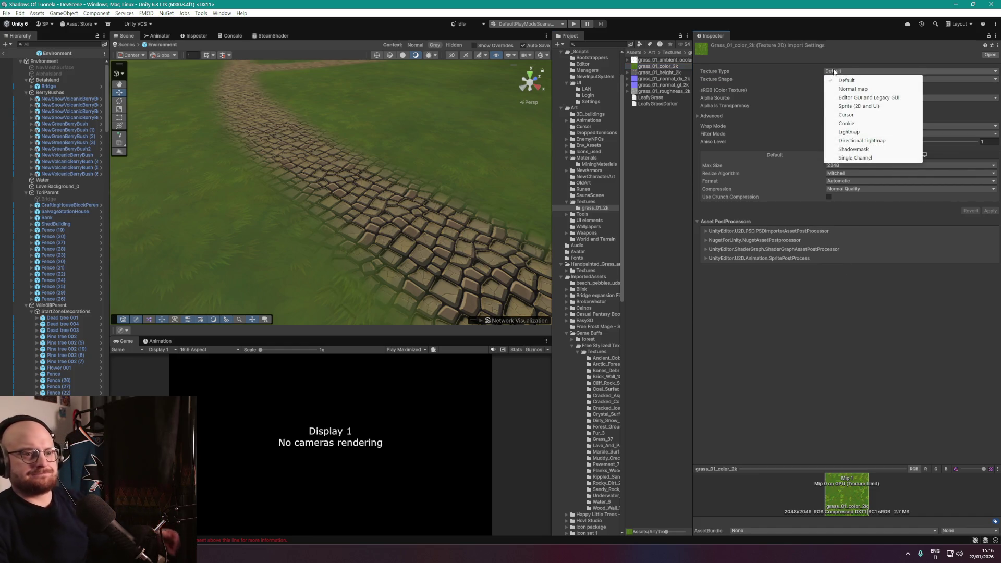
{"action": "left_click", "coordinate": [847, 323]}
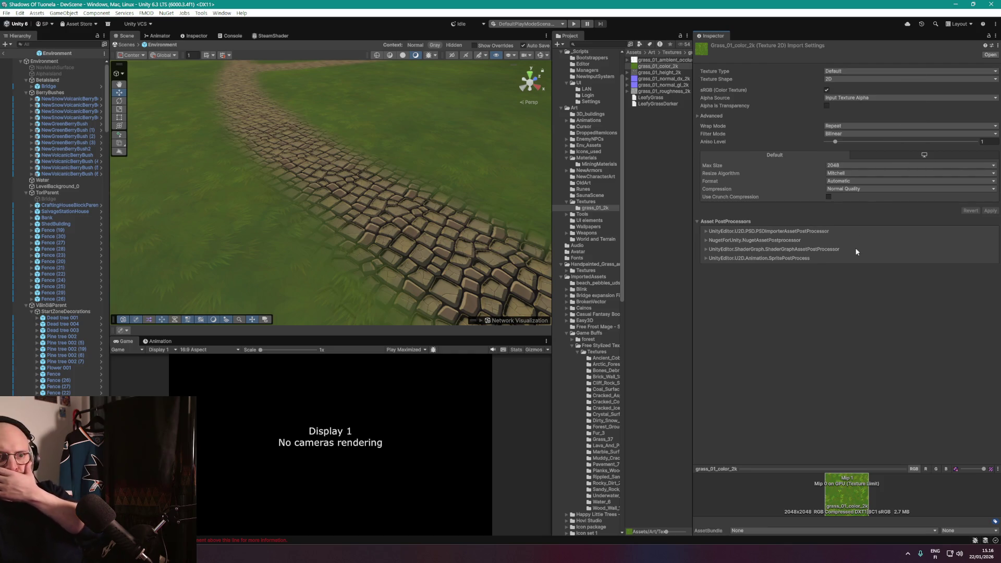
{"action": "left_click", "coordinate": [865, 133]}
{"action": "left_click", "coordinate": [848, 314]}
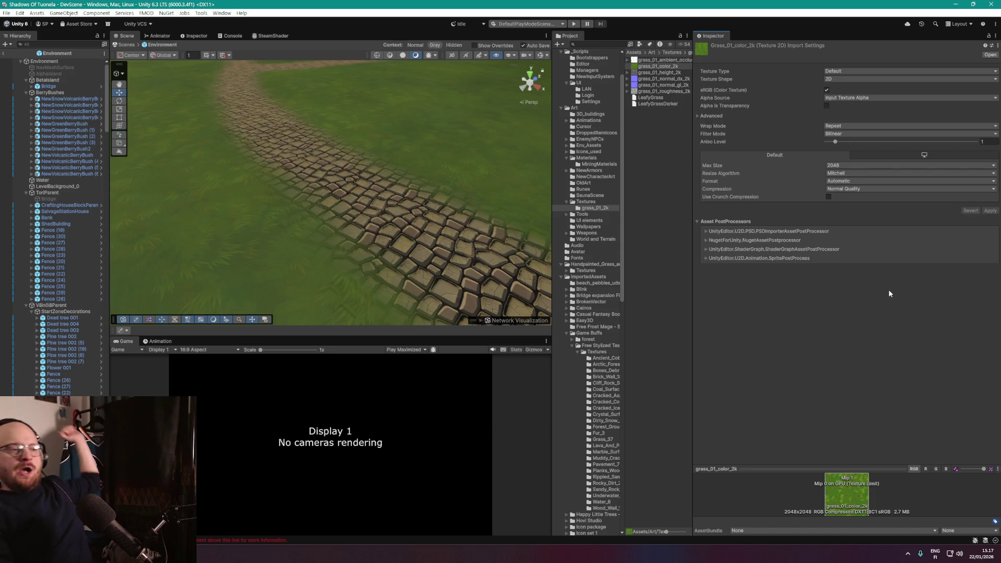
{"action": "mouse_move", "coordinate": [429, 237]}
{"action": "left_mouse_down"}
{"action": "mouse_move", "coordinate": [385, 208]}
{"action": "mouse_move", "coordinate": [423, 214]}
{"action": "mouse_move", "coordinate": [411, 215]}
{"action": "left_mouse_up"}
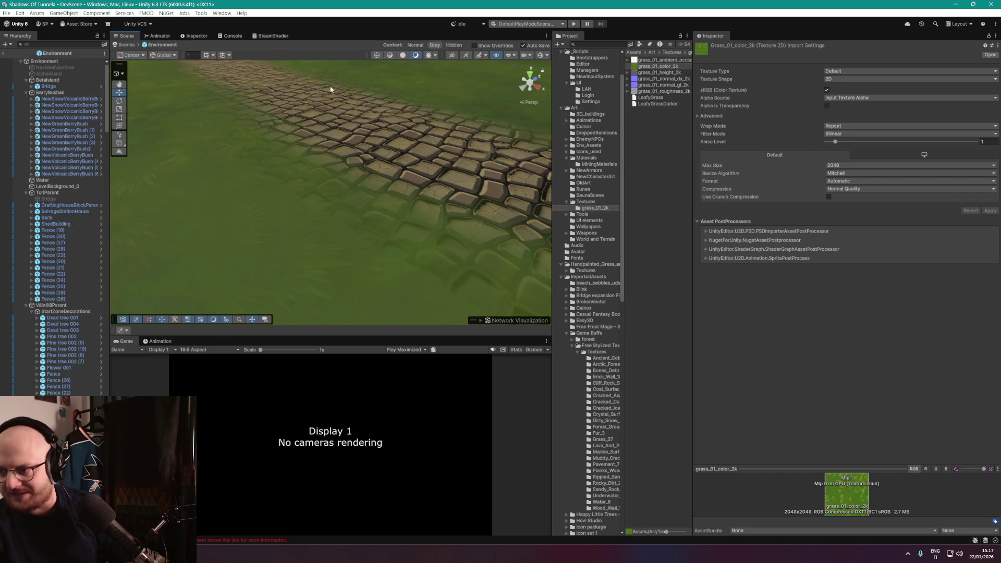
Reimport grass_01_normal_dx_2k as a Normal map, apply it, and reselect Betaisland.
{"action": "left_click", "coordinate": [675, 79]}
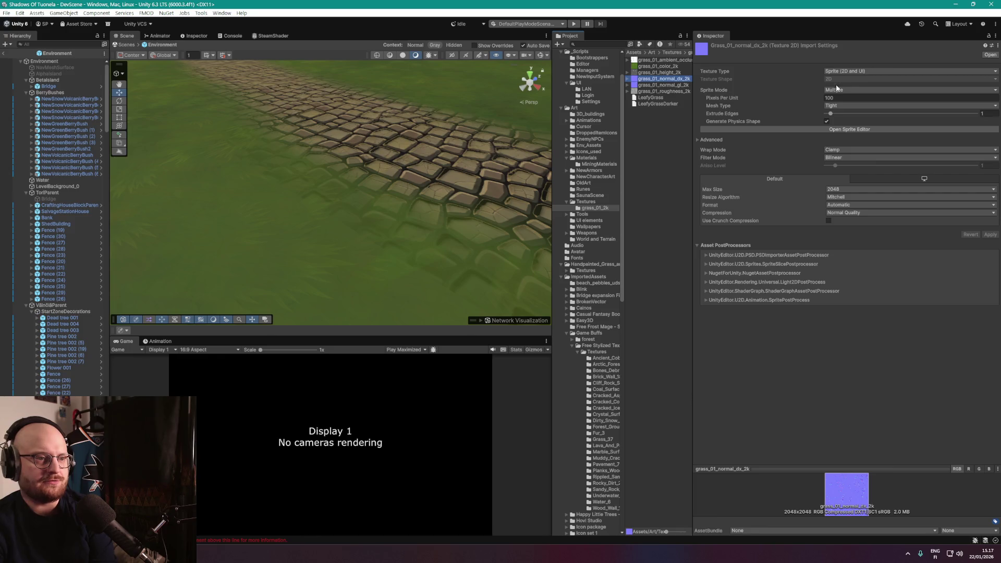
{"action": "left_click", "coordinate": [855, 71]}
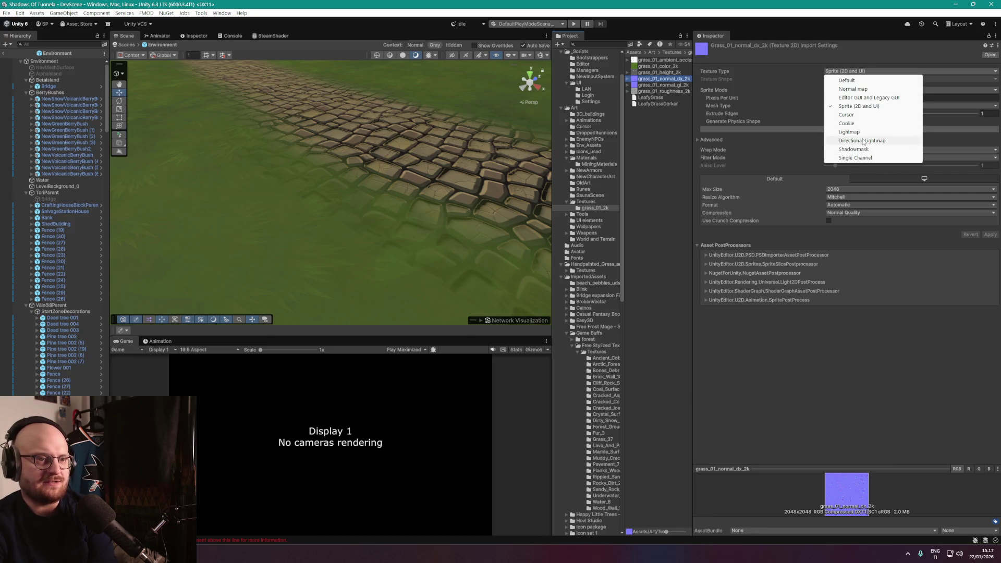
{"action": "left_click", "coordinate": [860, 89]}
{"action": "left_click", "coordinate": [991, 203]}
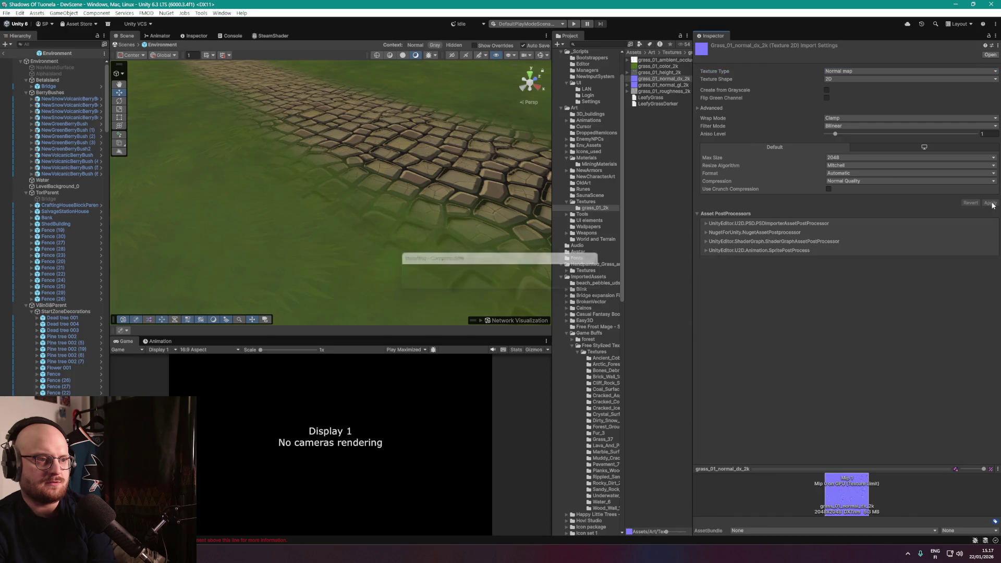
{"action": "left_click_drag", "start_coordinate": [460, 143], "coordinate": [443, 141]}
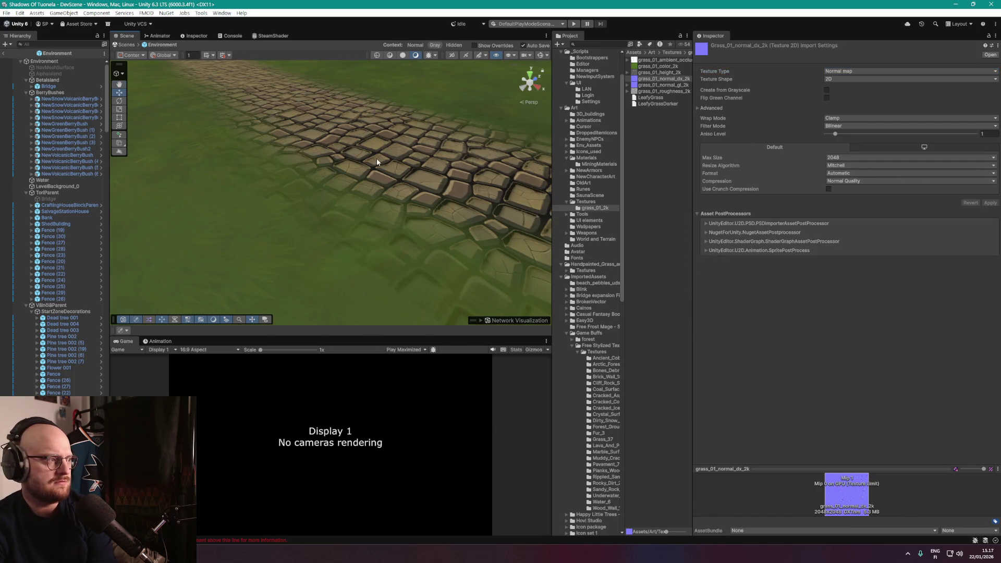
{"action": "left_click", "coordinate": [69, 81]}
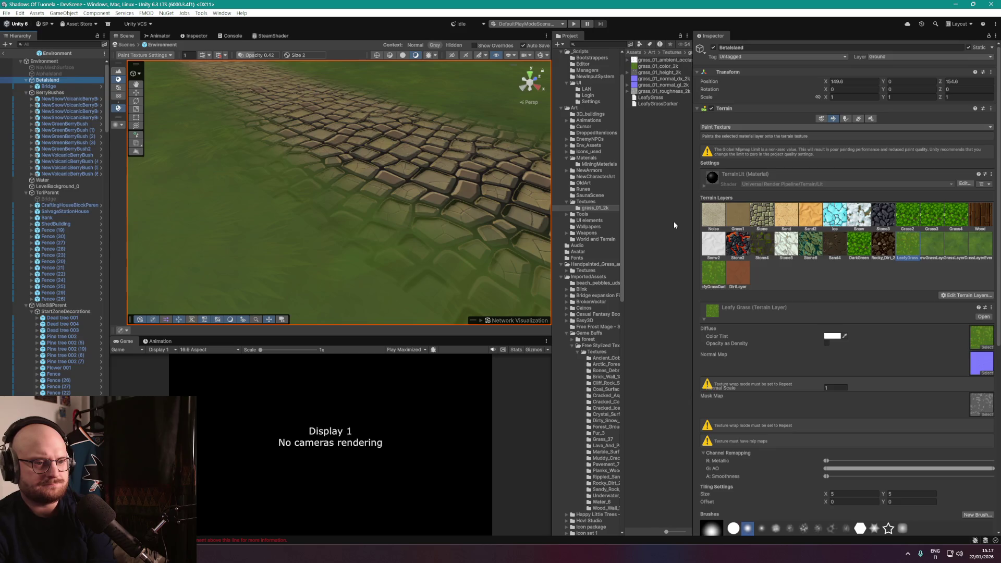
Clear the Leafy Grass layer's Normal Map and Mask Map slots.
{"action": "scroll", "coordinate": [816, 343], "scroll_direction": "down", "scroll_amount": 3}
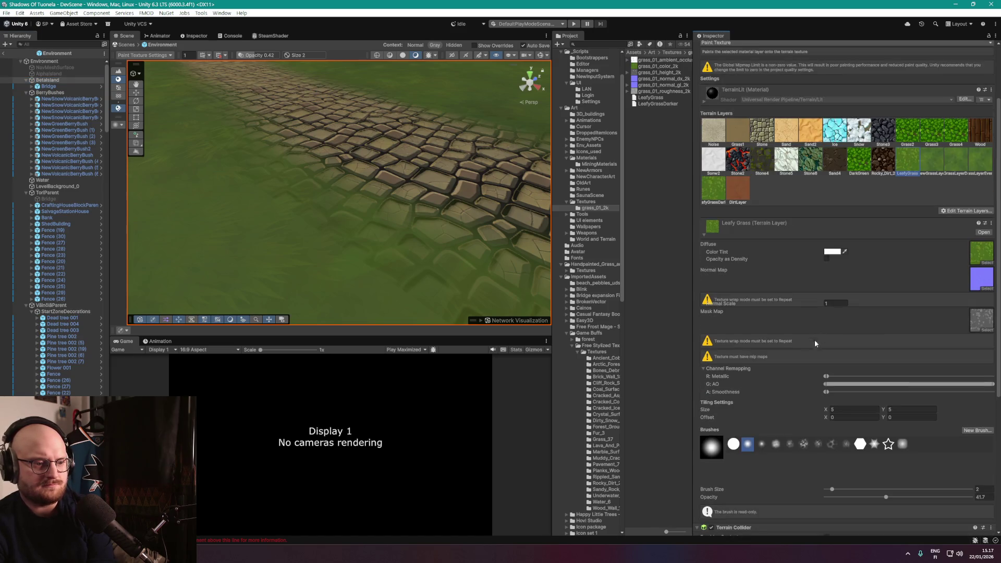
{"action": "scroll", "coordinate": [799, 367], "scroll_direction": "down", "scroll_amount": 1}
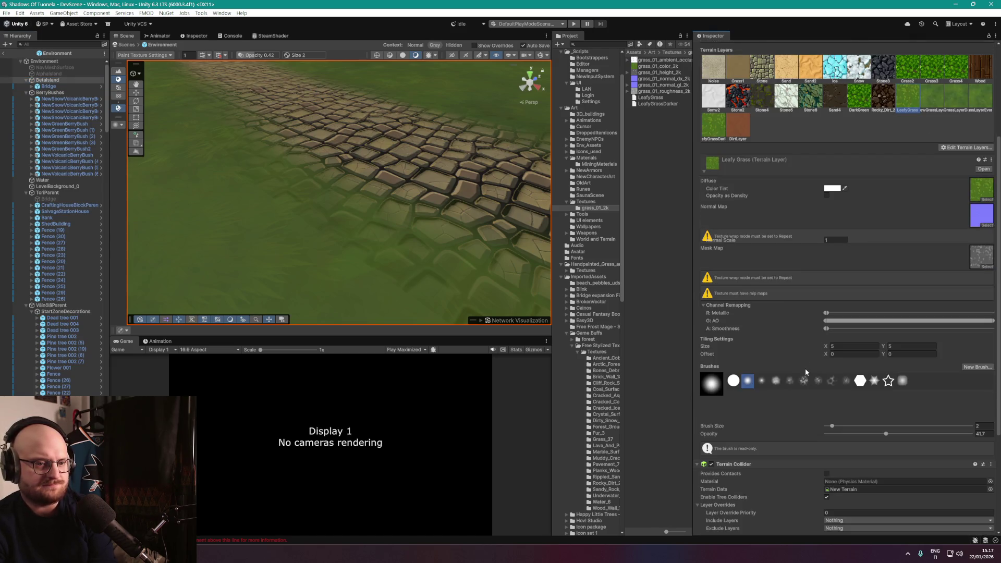
{"action": "left_click", "coordinate": [981, 266]}
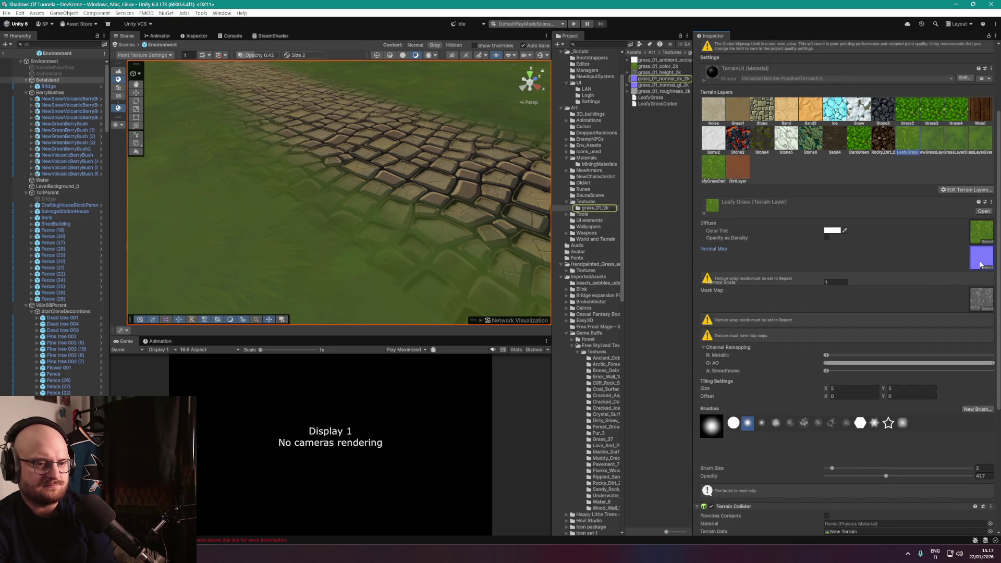
{"action": "scroll", "coordinate": [982, 268], "scroll_direction": "up", "scroll_amount": 1}
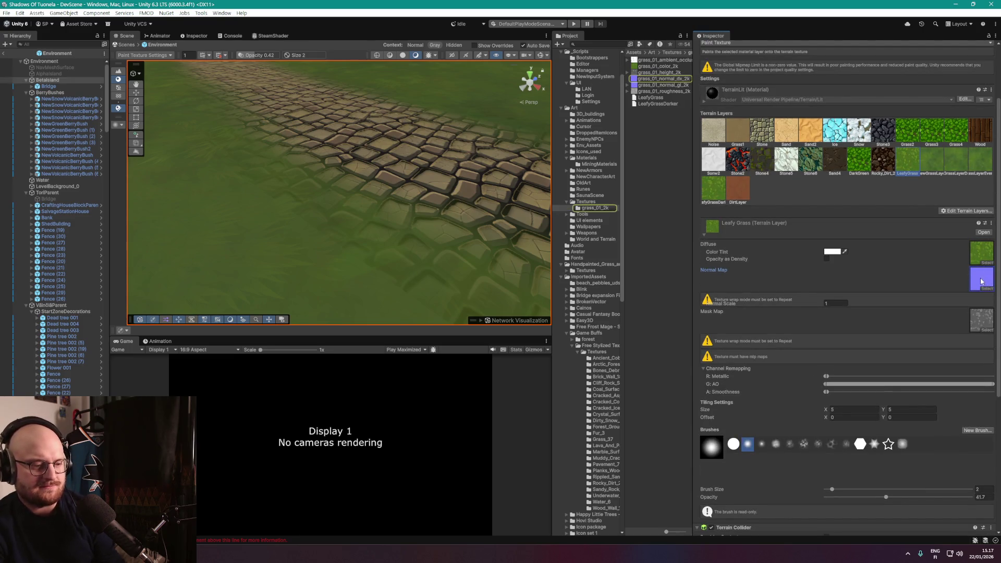
{"action": "key", "text": "Delete"}
{"action": "left_click", "coordinate": [979, 309]}
{"action": "key", "text": "Delete"}
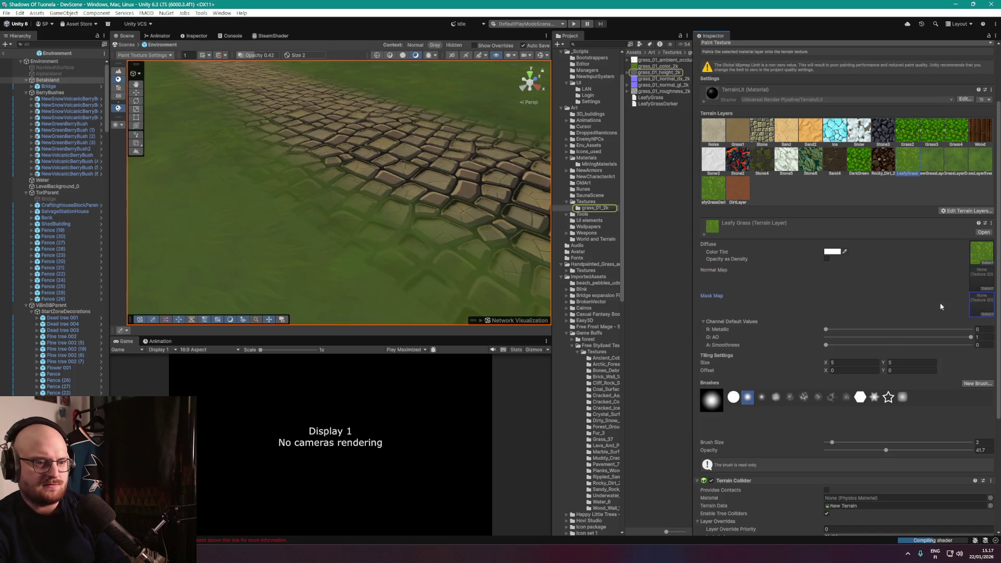
{"action": "scroll", "coordinate": [942, 307], "scroll_direction": "down", "scroll_amount": 1}
{"action": "scroll", "coordinate": [422, 196], "scroll_direction": "down", "scroll_amount": 4}
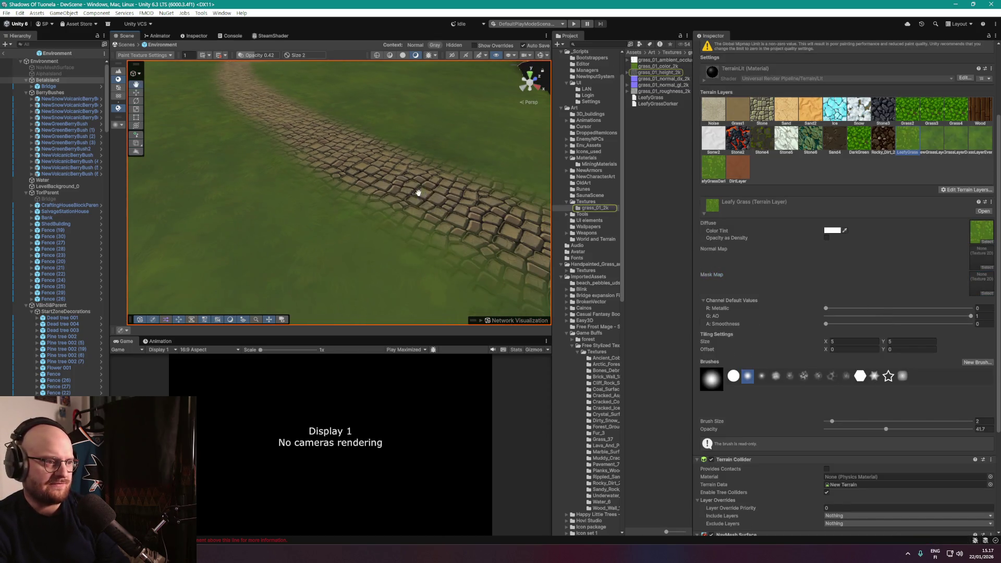
{"action": "scroll", "coordinate": [443, 201], "scroll_direction": "up", "scroll_amount": 2}
{"action": "scroll", "coordinate": [776, 276], "scroll_direction": "down", "scroll_amount": 1}
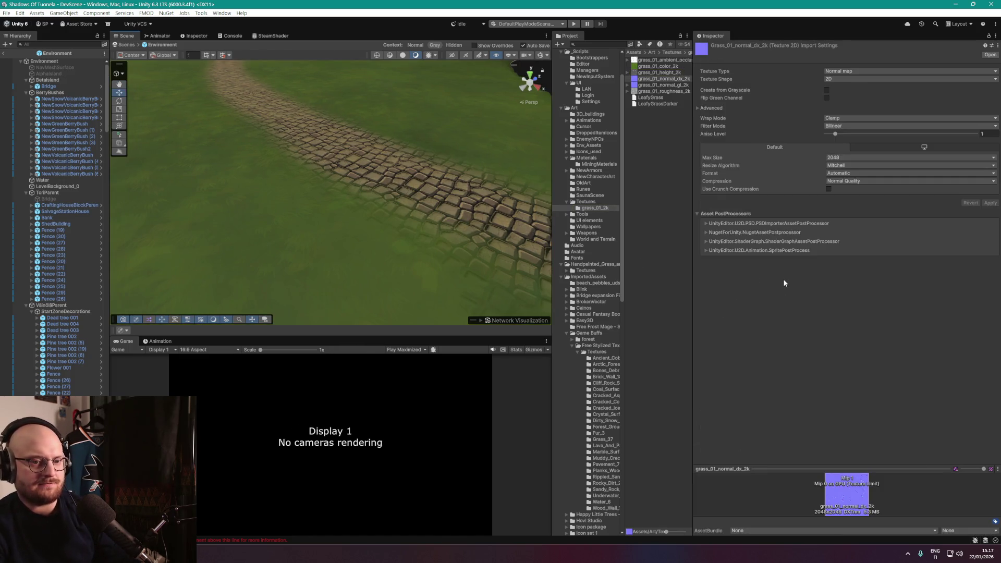
Reselect Betaisland and orbit the view down to ground level over the grass.
{"action": "left_click", "coordinate": [48, 80]}
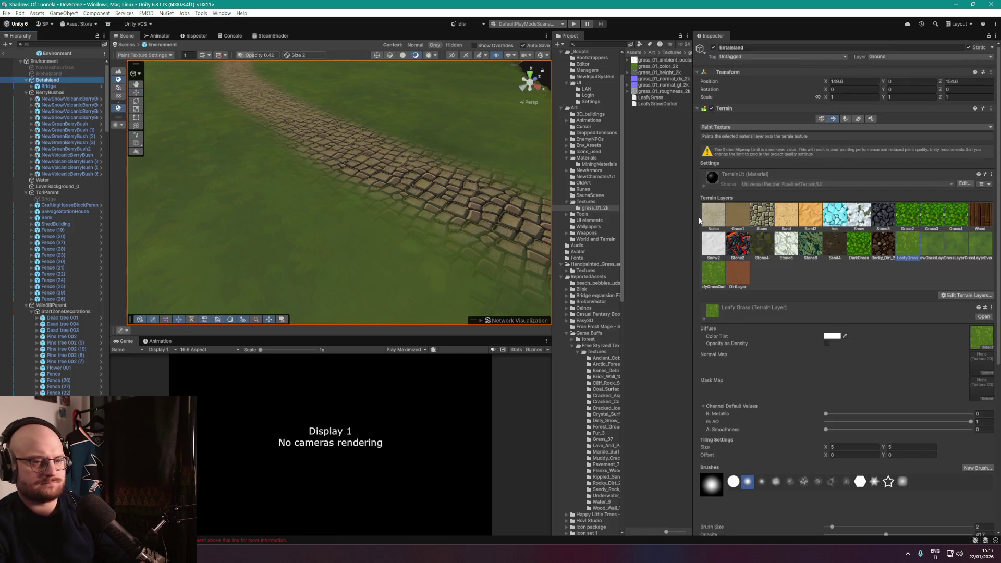
{"action": "scroll", "coordinate": [910, 269], "scroll_direction": "down", "scroll_amount": 2}
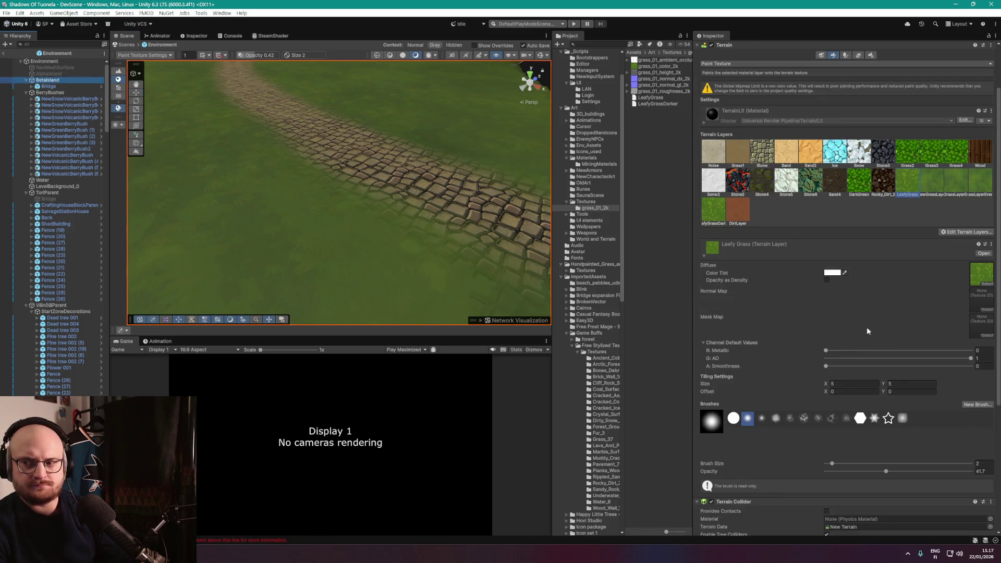
{"action": "scroll", "coordinate": [384, 170], "scroll_direction": "up", "scroll_amount": 5}
{"action": "left_click_drag", "start_coordinate": [385, 170], "coordinate": [445, 150]}
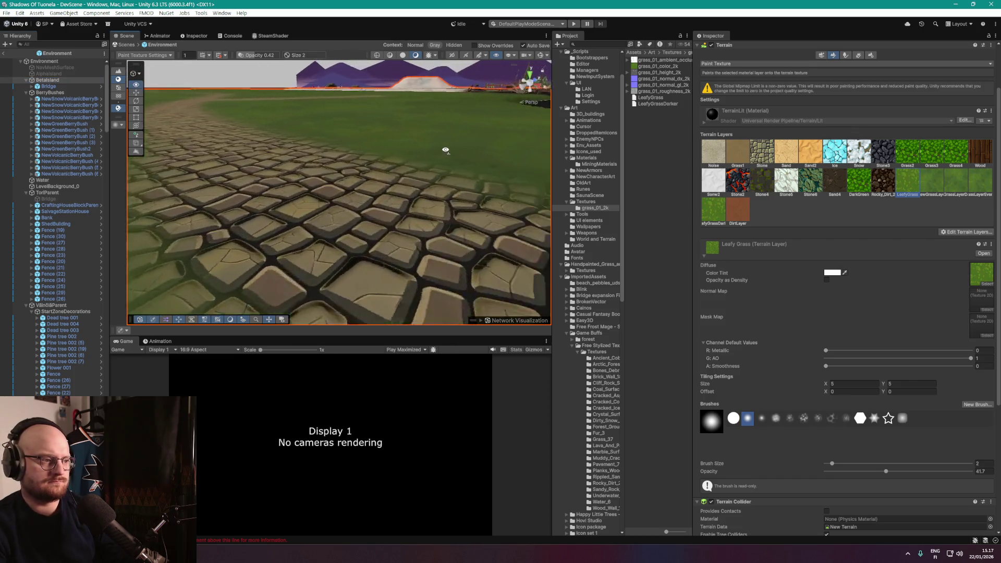
{"action": "scroll", "coordinate": [445, 150], "scroll_direction": "down", "scroll_amount": 5}
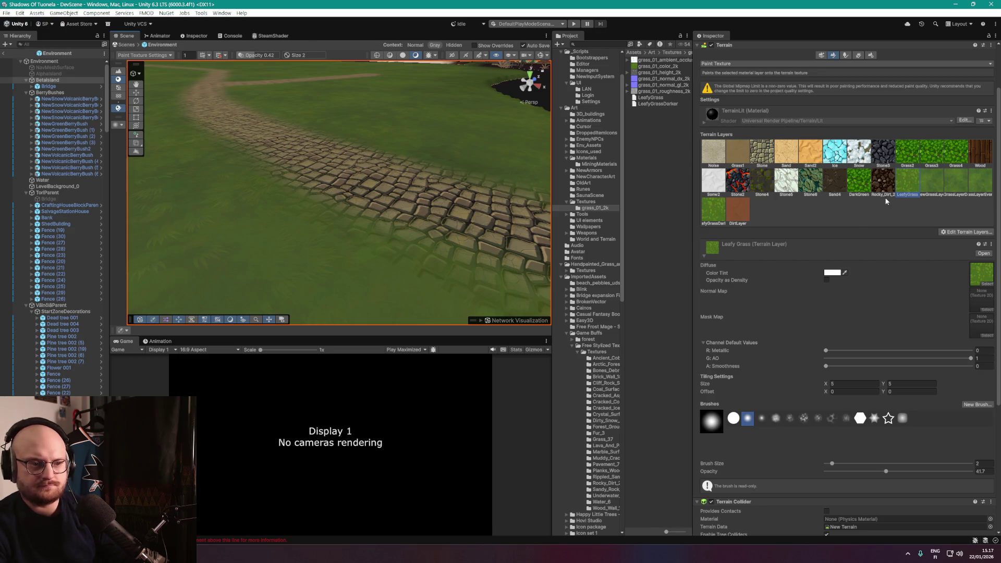
Clear the Stone terrain layer's Normal Map, then return to the Leafy Grass layer.
{"action": "left_click", "coordinate": [772, 155]}
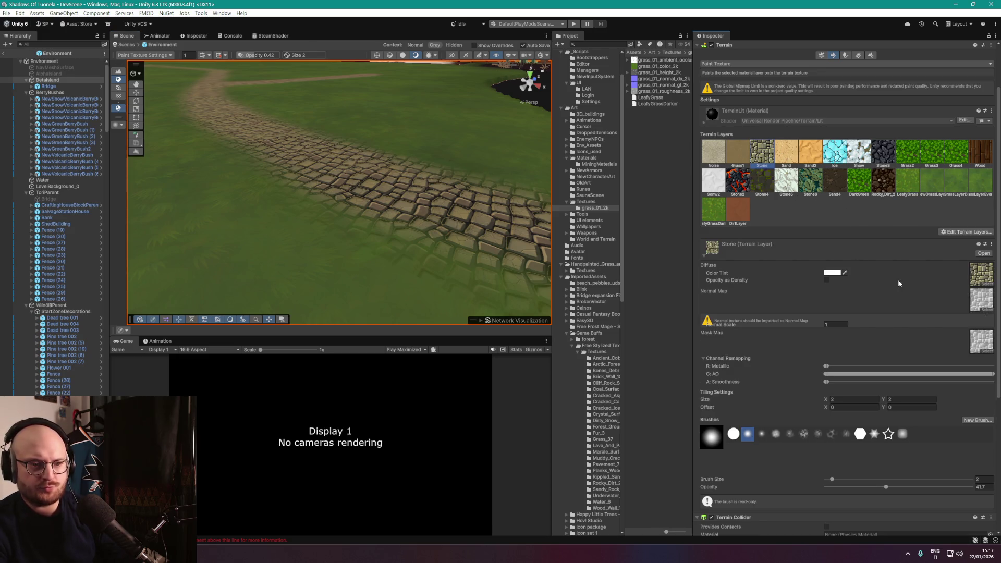
{"action": "left_click", "coordinate": [977, 306]}
{"action": "key", "text": "Delete"}
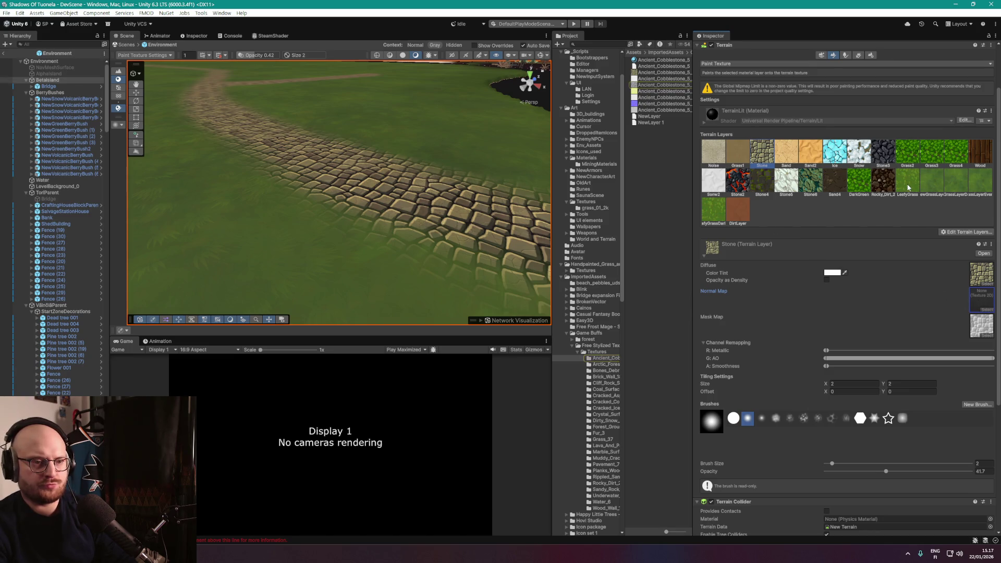
{"action": "left_click", "coordinate": [908, 182]}
{"action": "scroll", "coordinate": [823, 293], "scroll_direction": "down", "scroll_amount": 8}
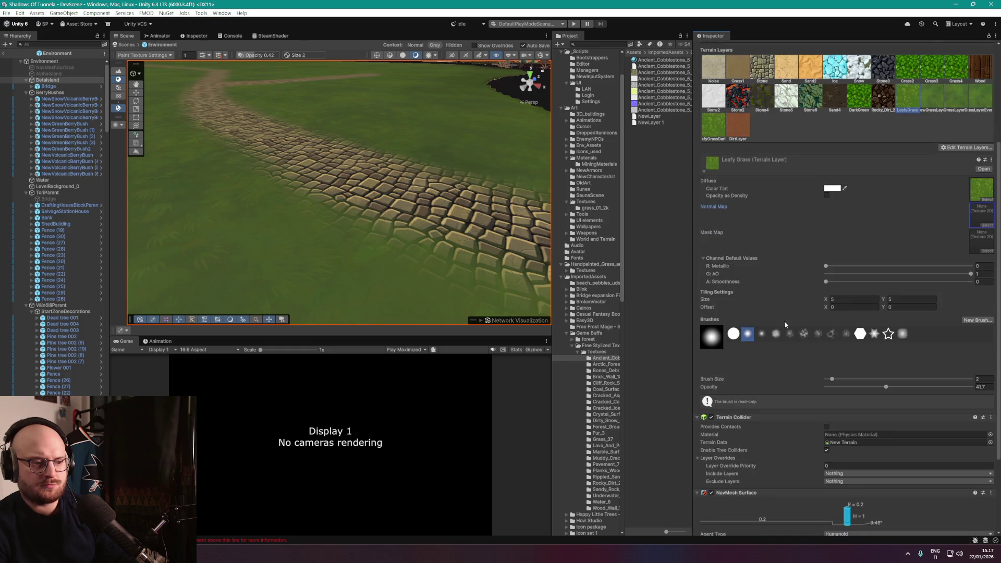
{"action": "scroll", "coordinate": [793, 333], "scroll_direction": "up", "scroll_amount": 10}
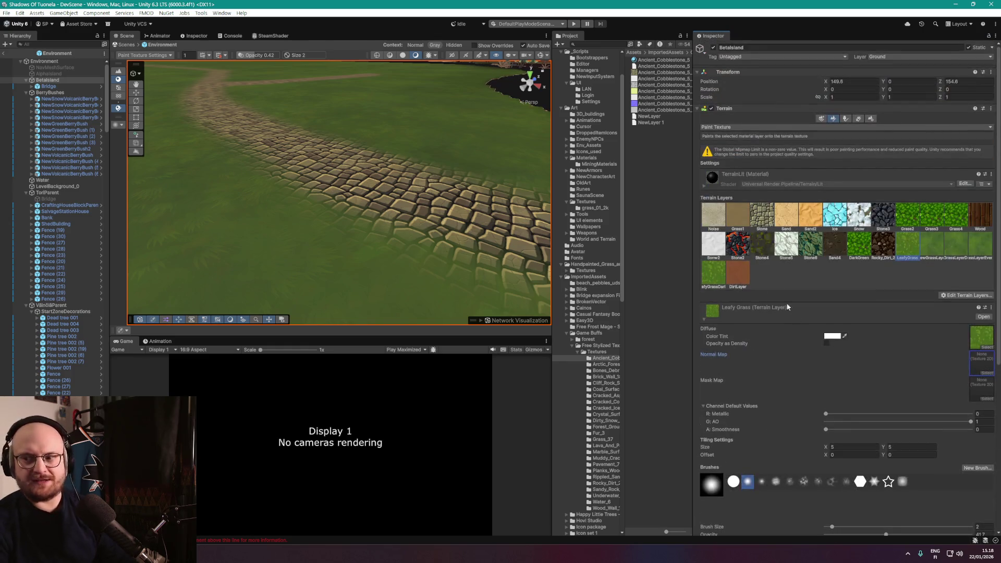
Save the scene and the project, then close Unity.
{"action": "left_click", "coordinate": [7, 13]}
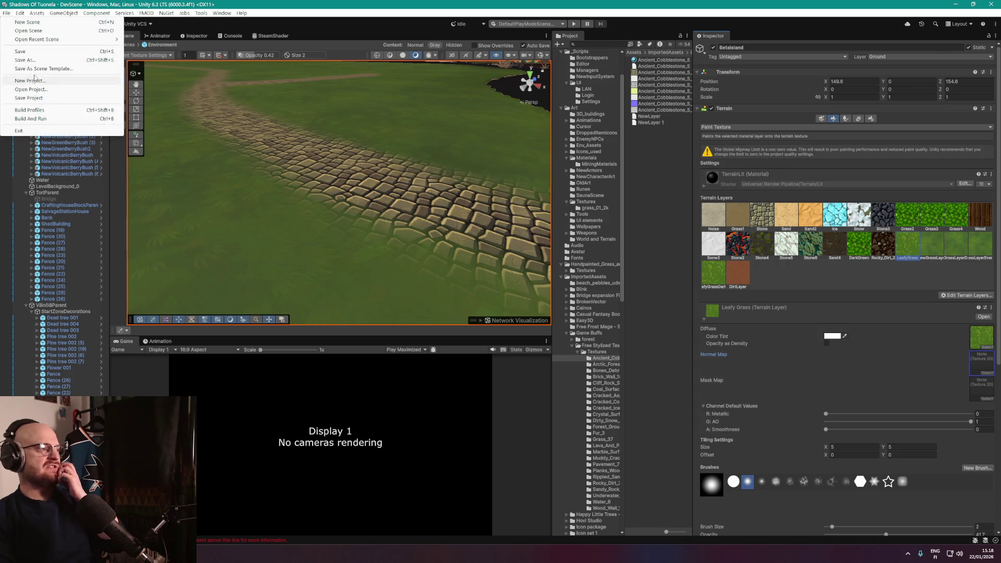
{"action": "left_click", "coordinate": [21, 51]}
{"action": "left_click", "coordinate": [7, 13]}
{"action": "left_click", "coordinate": [29, 98]}
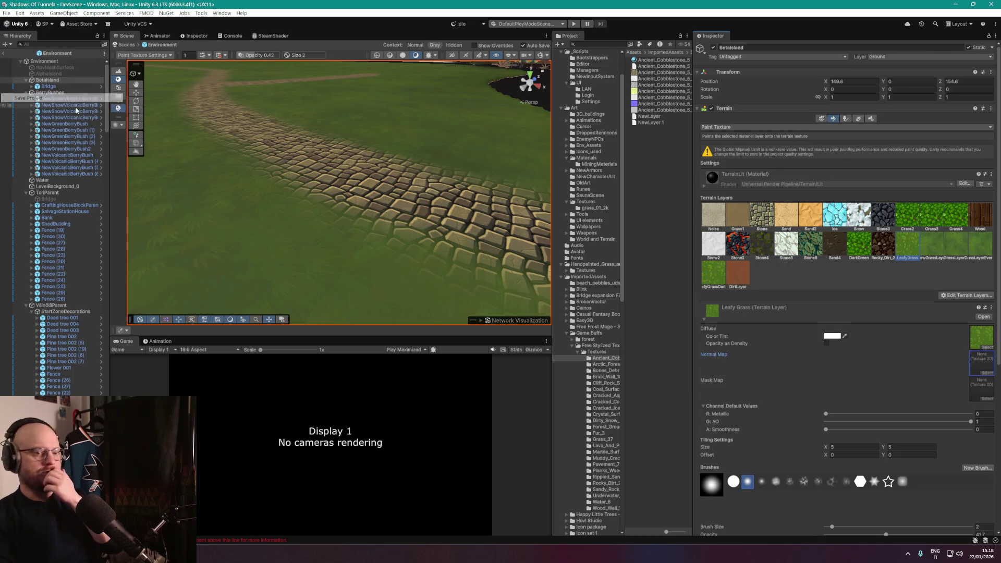
{"action": "left_click", "coordinate": [992, 4]}
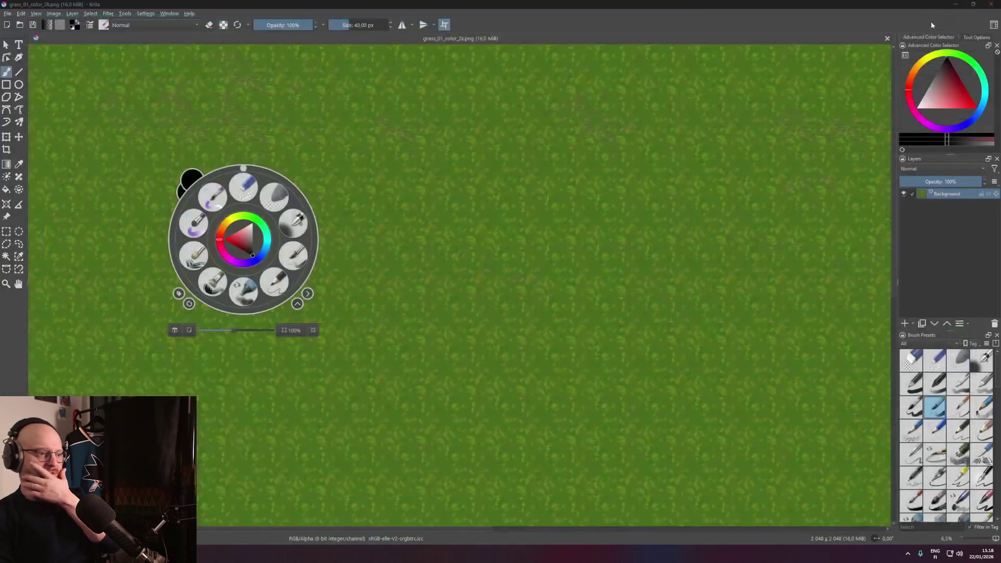
Close Krita to bring Unity Hub's Projects list to the front.
{"action": "left_click", "coordinate": [993, 4]}
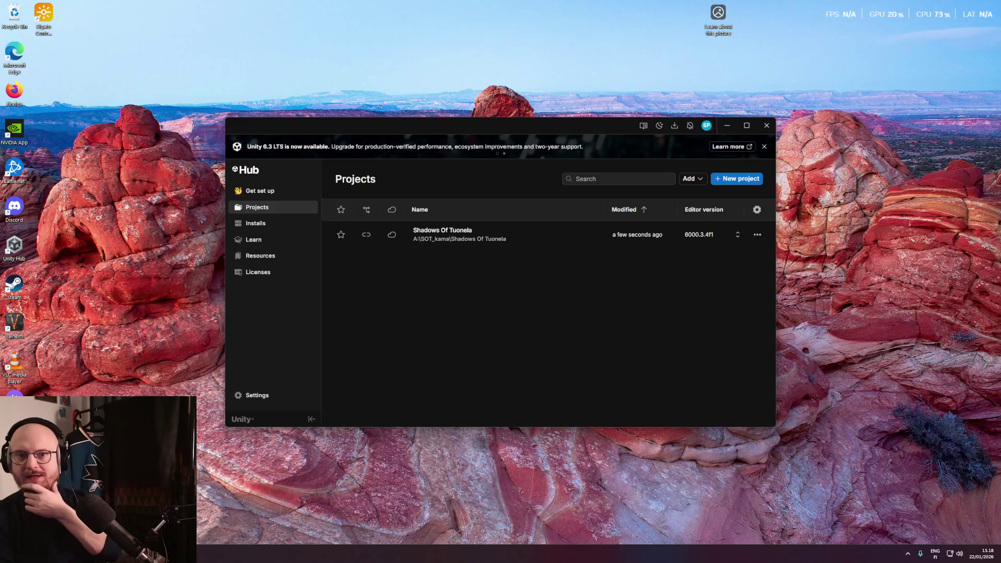